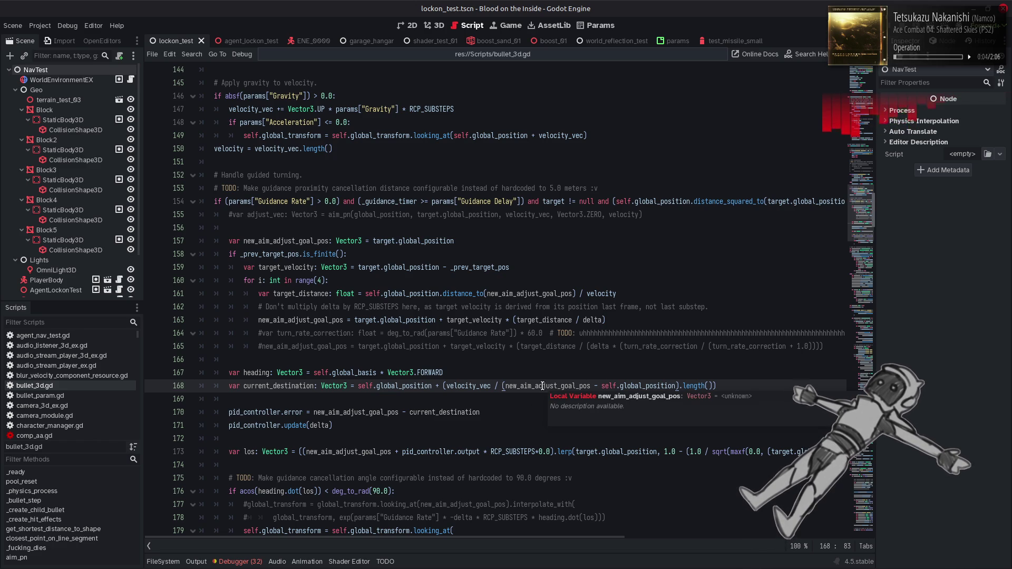
# Step: Scroll through bullet_3d.gd to review the line-of-sight calculation
pyautogui.moveTo(553, 386)
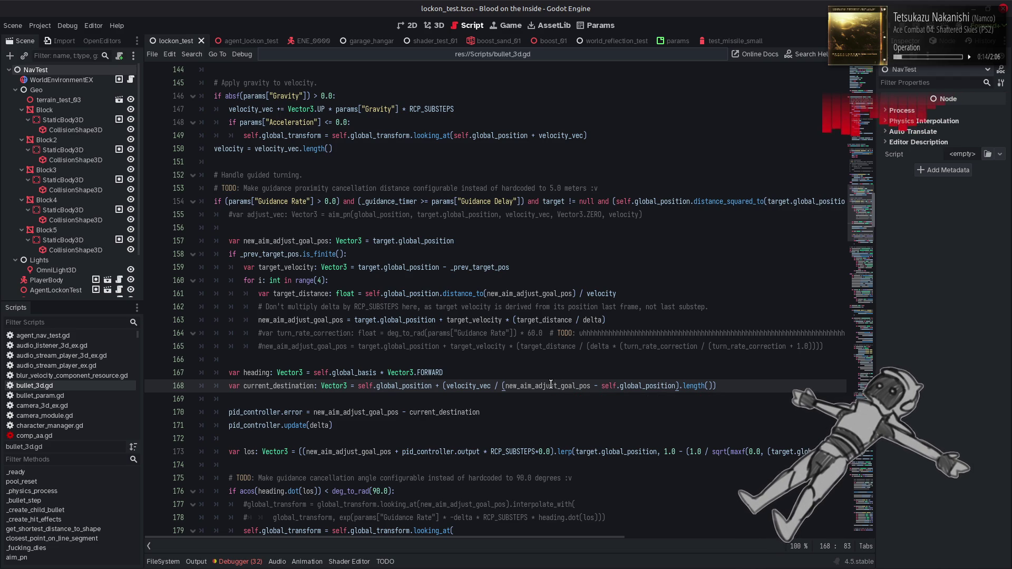
pyautogui.scroll(7, 550, 384)
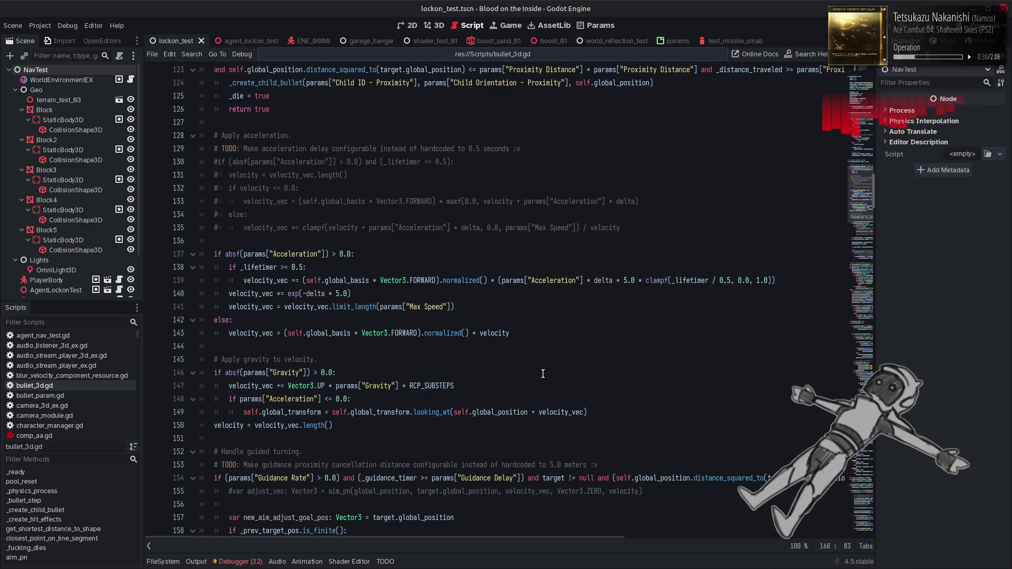
pyautogui.scroll(-4, 543, 373)
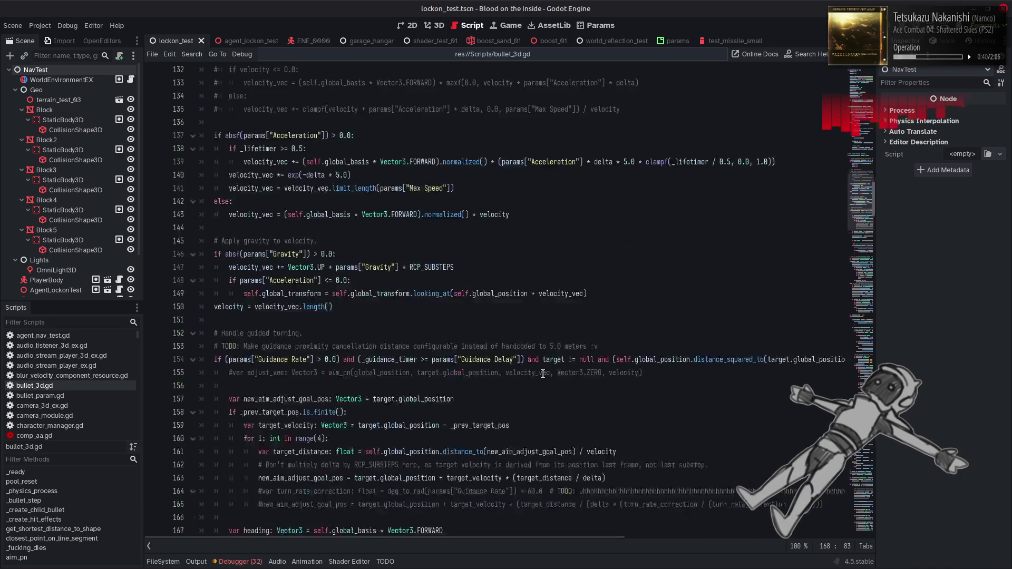
pyautogui.scroll(-3, 543, 373)
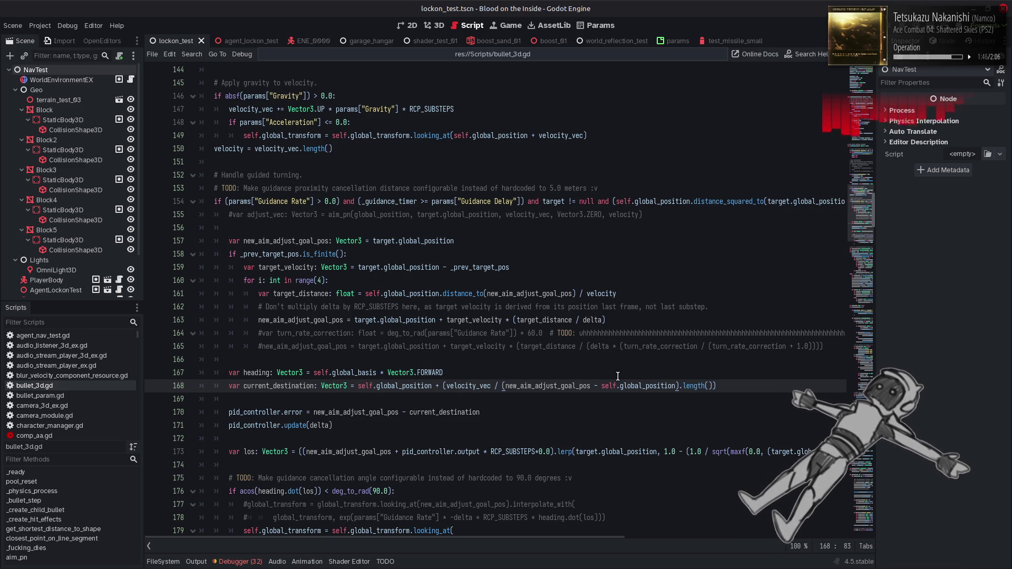
# Step: Undo the line 173 edit, save the lockon_test scene, and switch to world_reflection_test
pyautogui.hotkey('ctrl', 'z')
pyautogui.hotkey('ctrl', 'z')
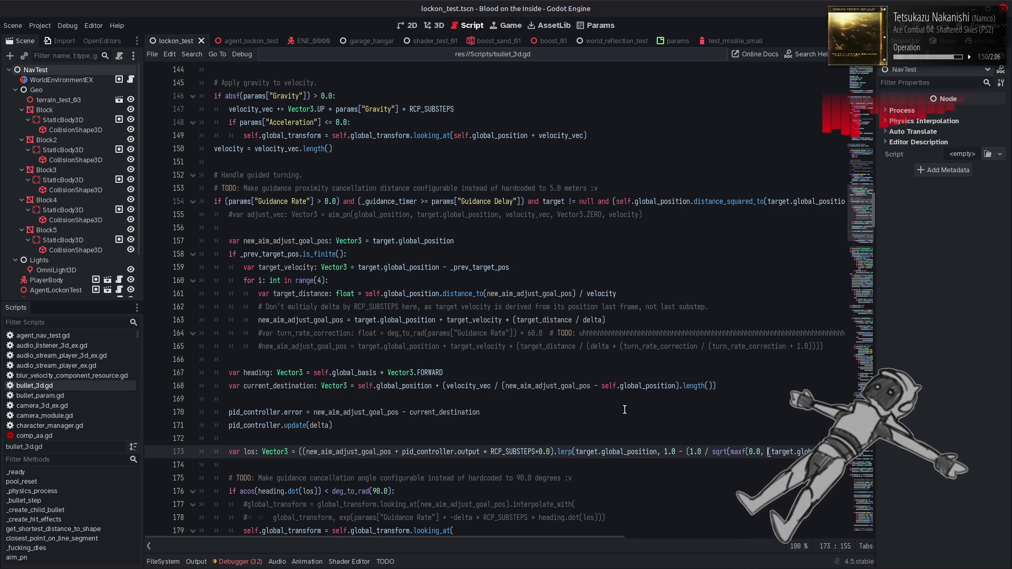
pyautogui.hotkey('ctrl', 's')
pyautogui.moveTo(606, 535)
pyautogui.mouseDown()
pyautogui.moveTo(860, 525)
pyautogui.moveTo(470, 510)
pyautogui.mouseUp()
pyautogui.scroll(-3, 527, 406)
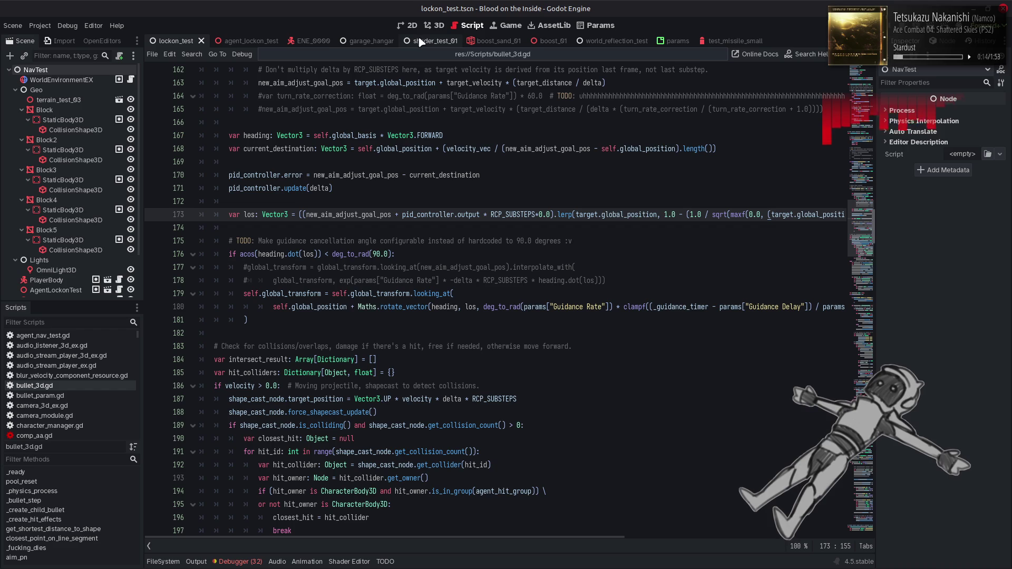
pyautogui.click(612, 42)
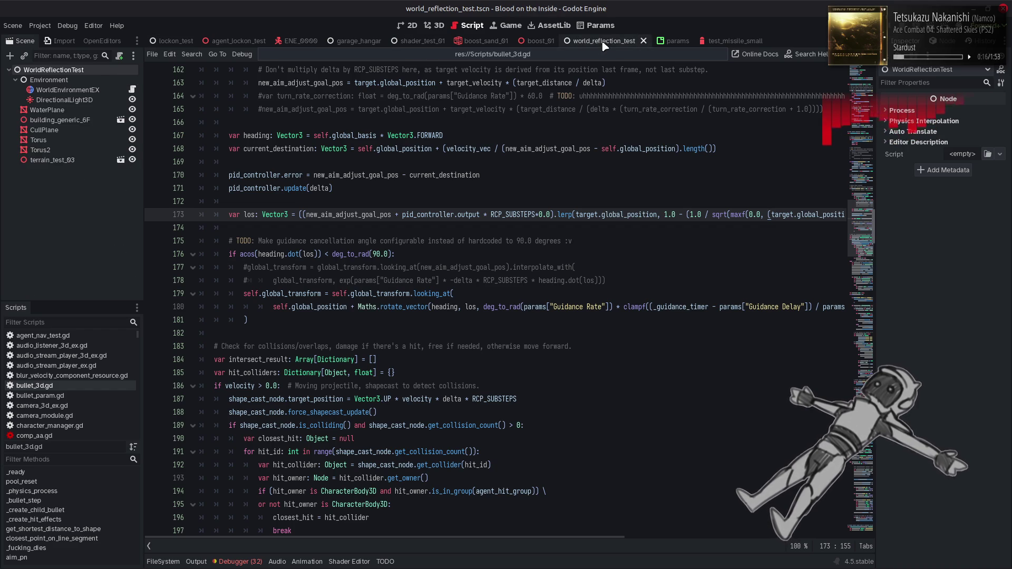
# Step: In the 3D view, inspect WaterPlane's Instance Shader Parameters, then collapse them
pyautogui.click(428, 27)
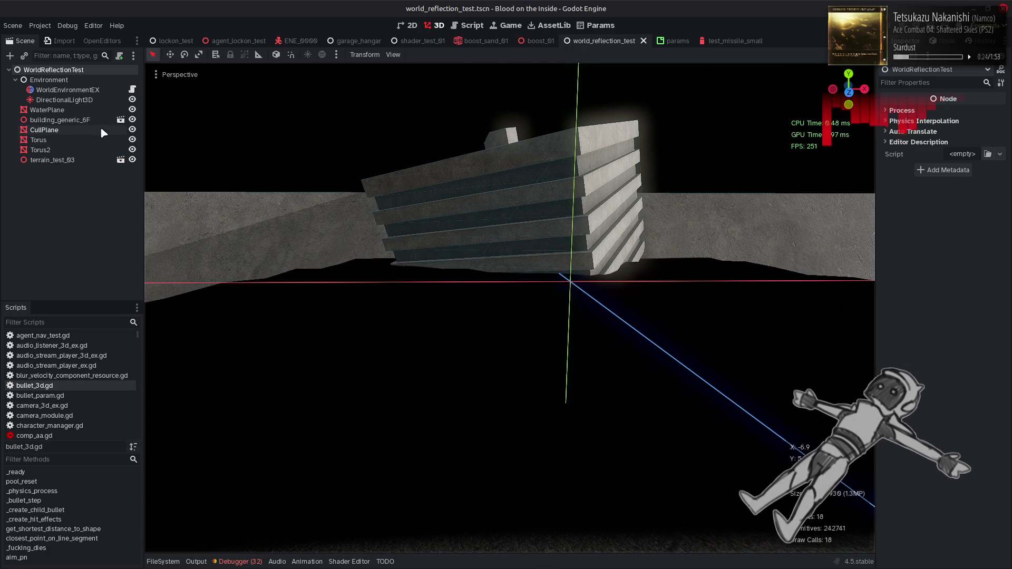
pyautogui.click(84, 111)
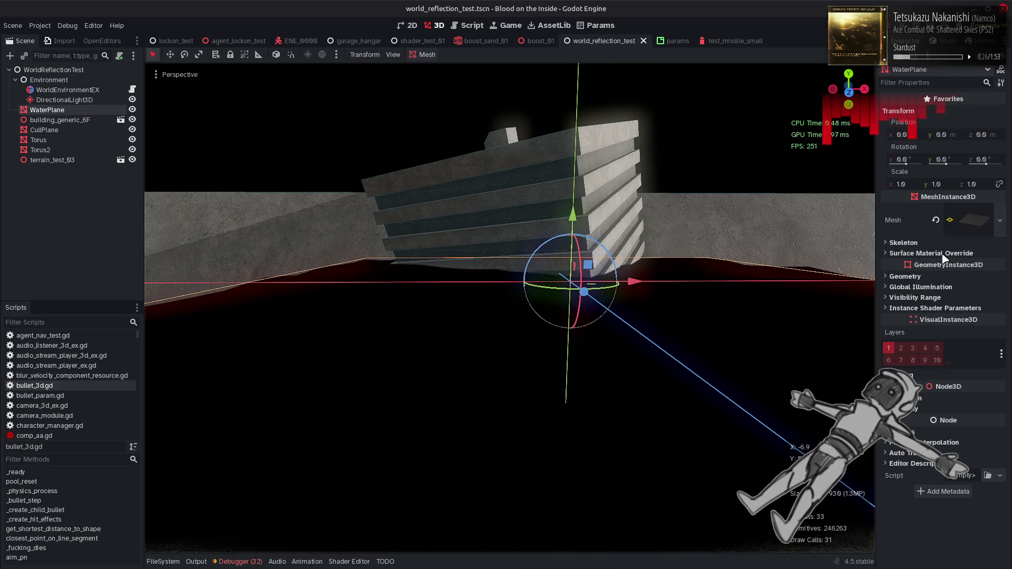
pyautogui.click(952, 308)
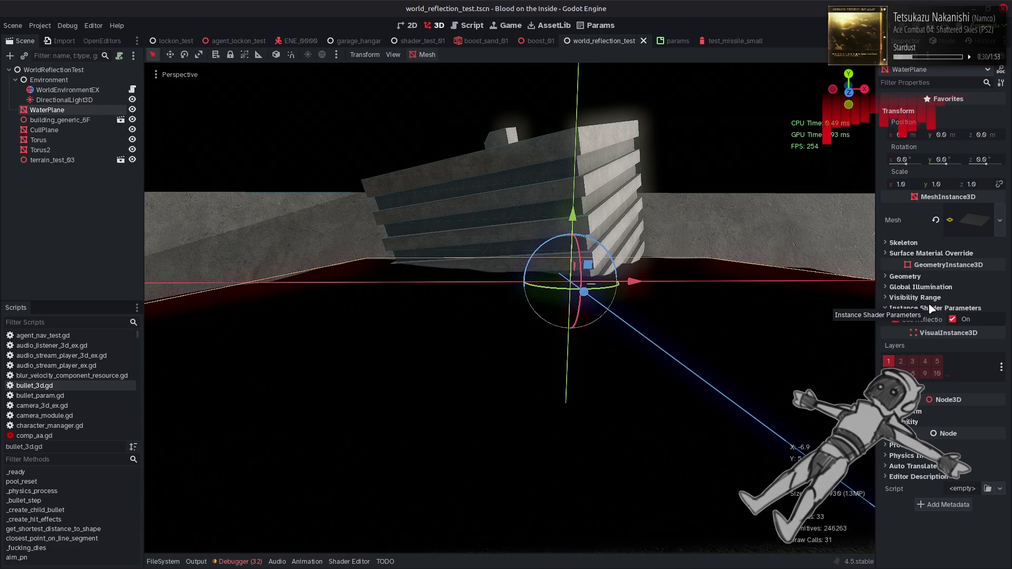
pyautogui.click(931, 309)
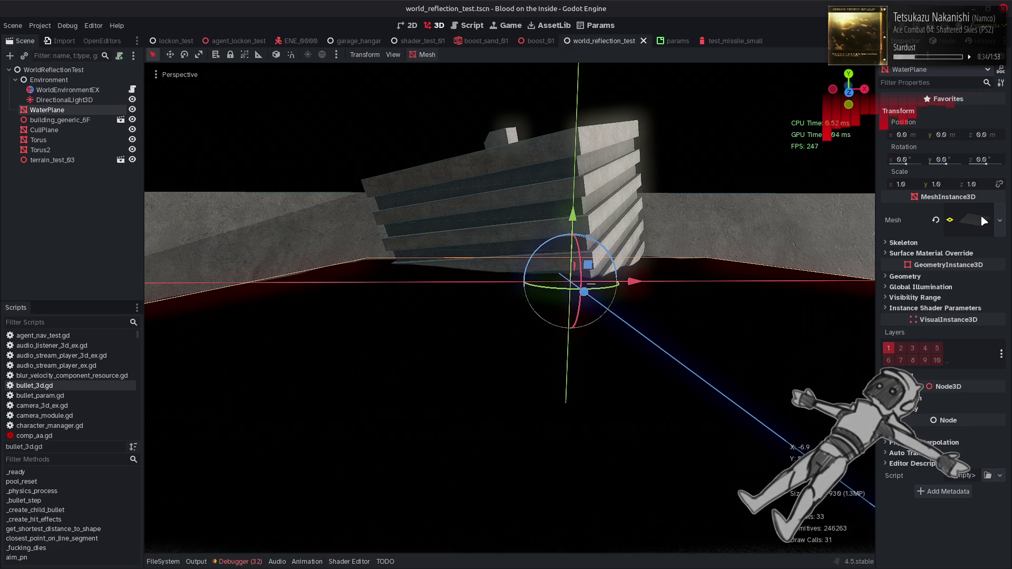
# Step: Clear the scene selection, save world_reflection_test, and bring up the FileSystem dock
pyautogui.click(379, 108)
pyautogui.click(354, 100)
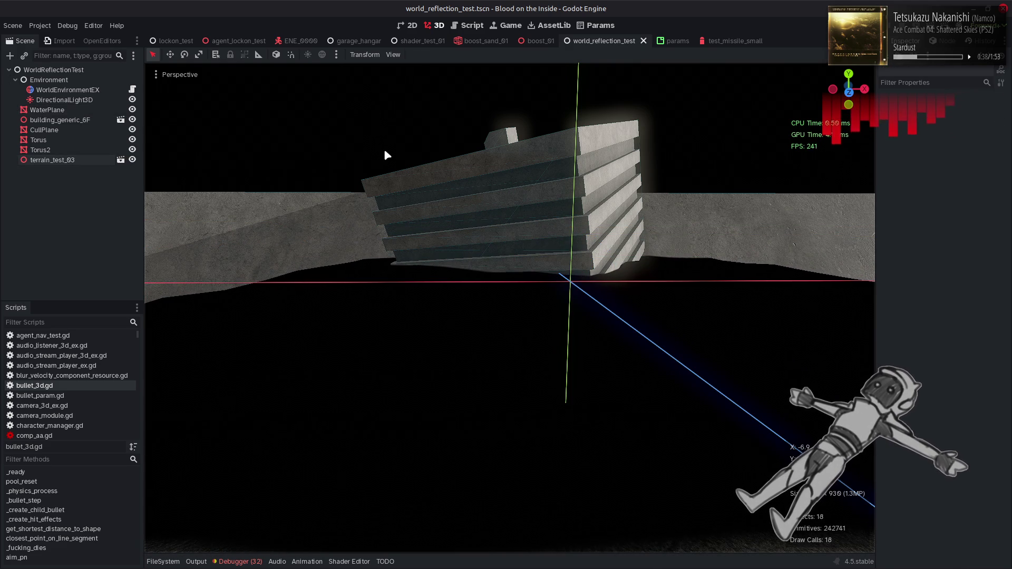
pyautogui.hotkey('ctrl', 's')
pyautogui.click(163, 561)
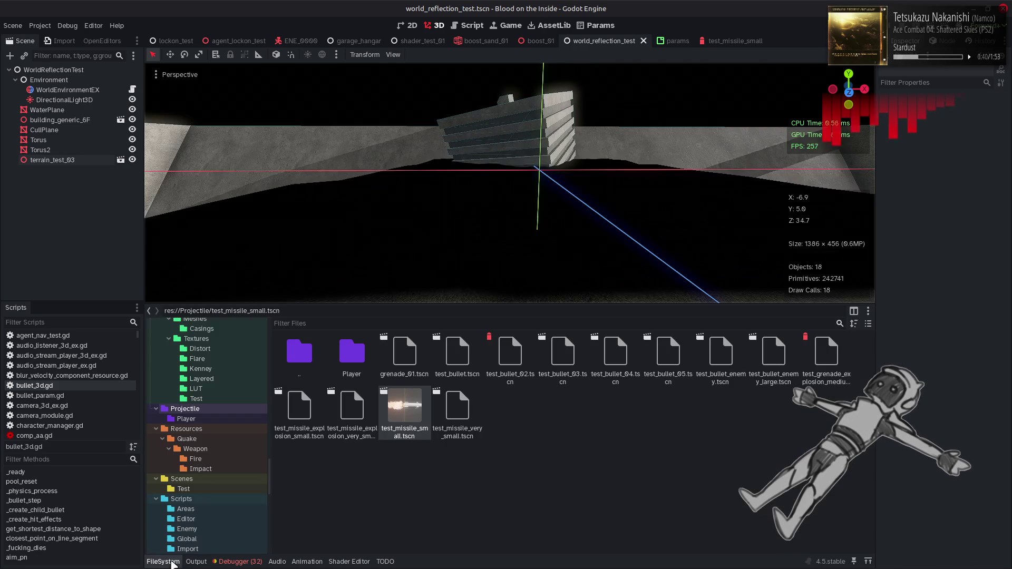
# Step: Open Scripts > Areas > water_area.gd from the FileSystem dock, then hide the dock
pyautogui.scroll(-3, 211, 464)
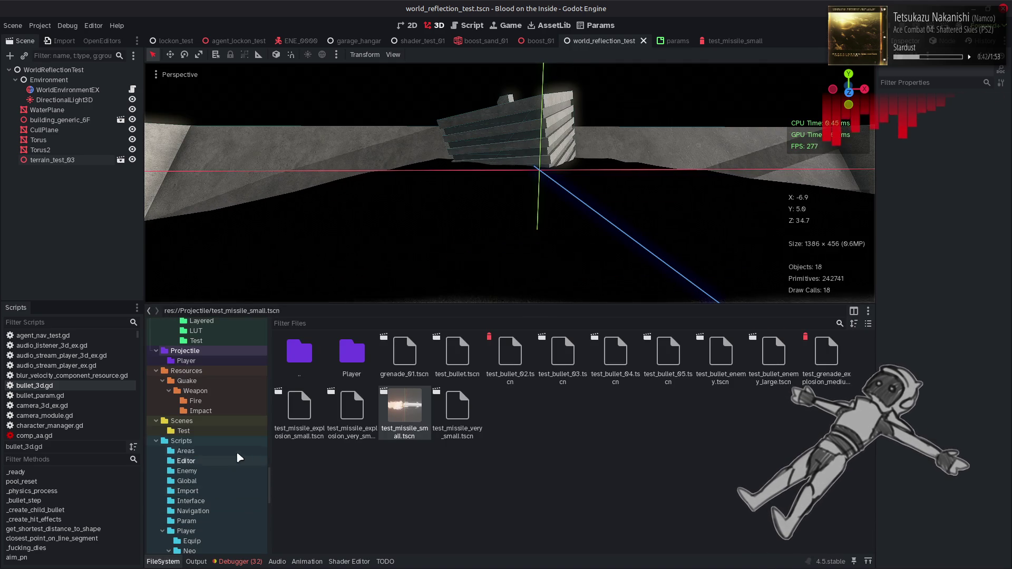
pyautogui.click(205, 450)
pyautogui.doubleClick(351, 352)
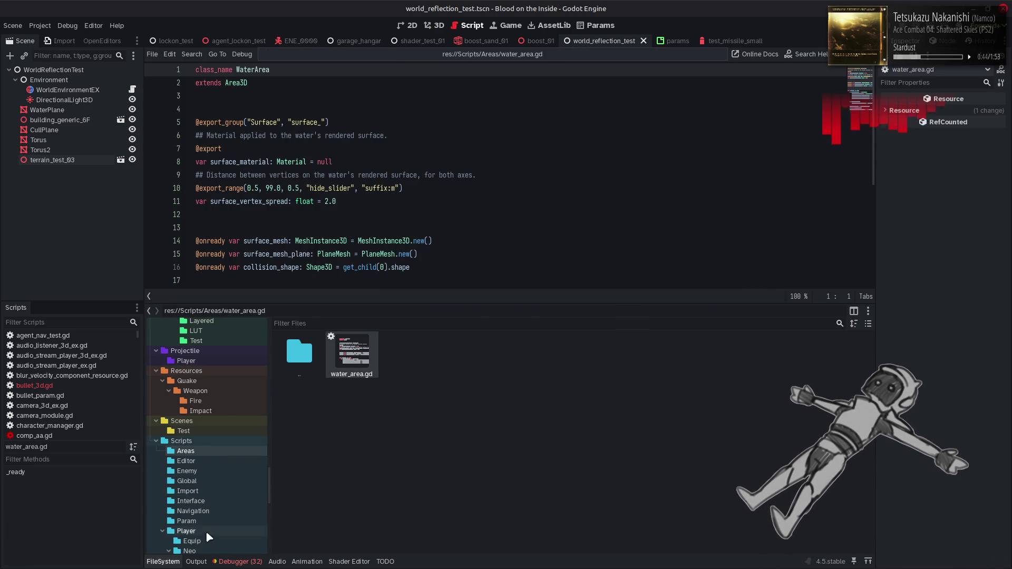
pyautogui.click(170, 562)
pyautogui.moveTo(415, 331)
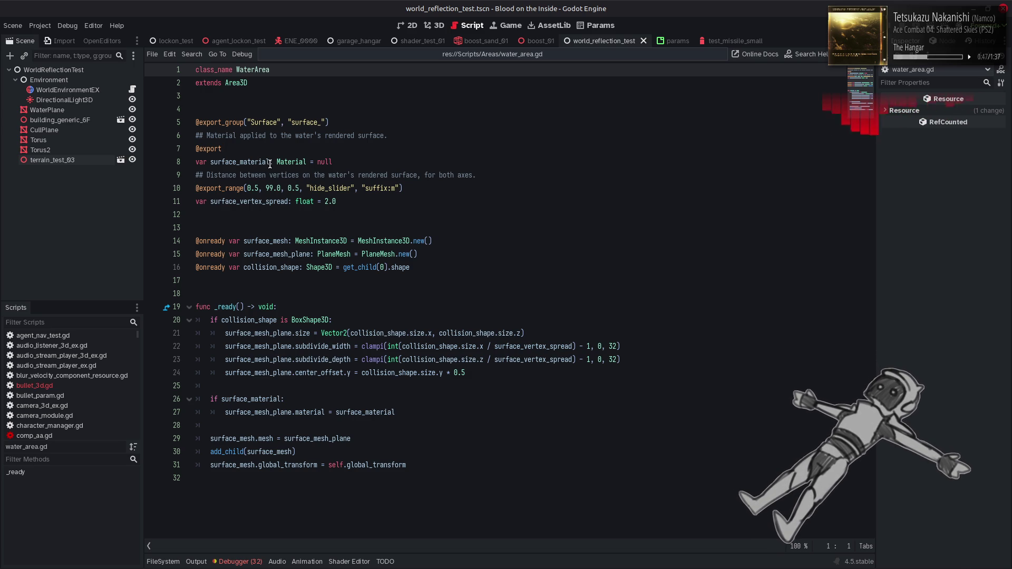
pyautogui.click(437, 27)
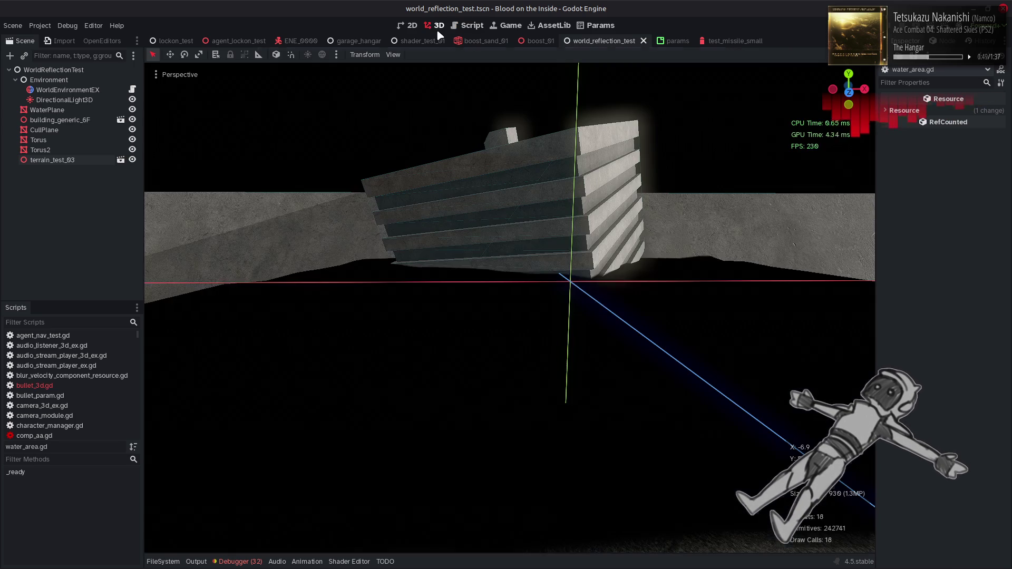
pyautogui.click(47, 110)
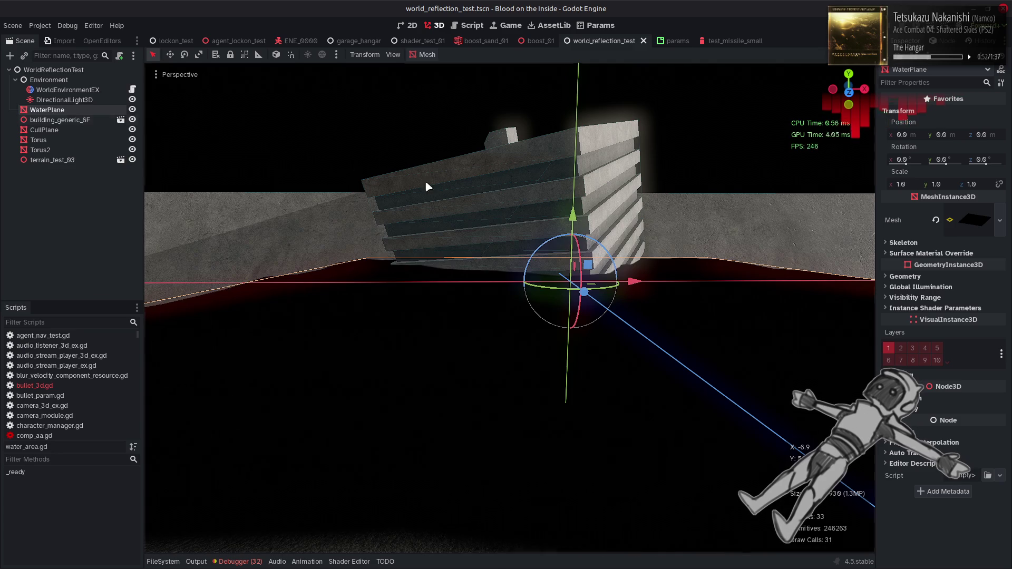
pyautogui.click(931, 311)
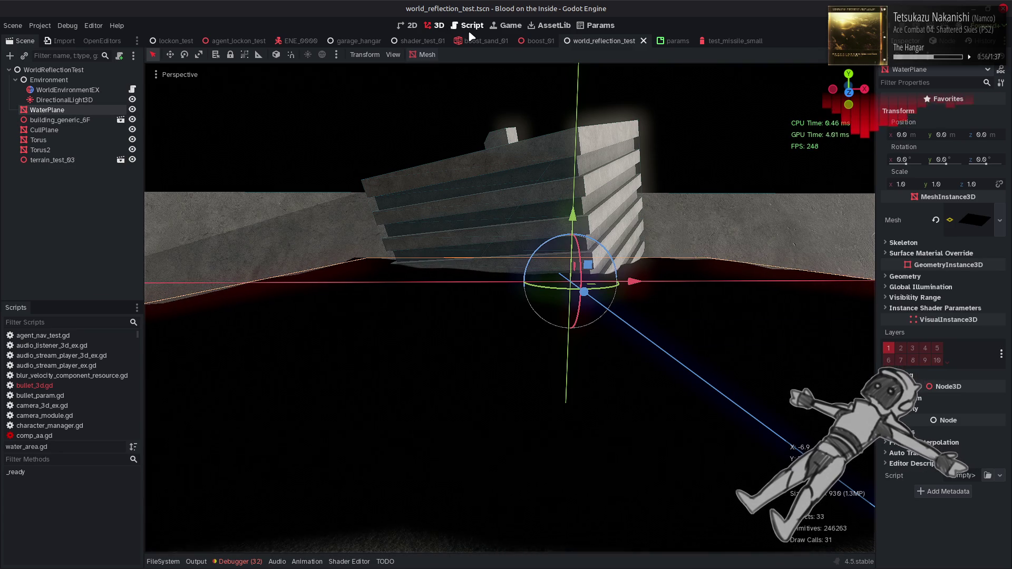
pyautogui.click(466, 26)
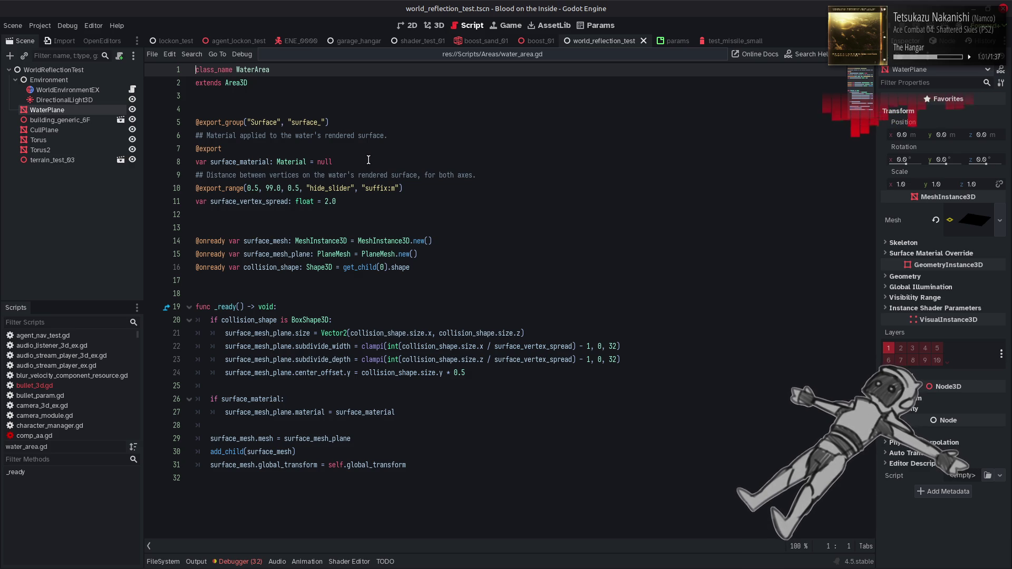
pyautogui.click(348, 166)
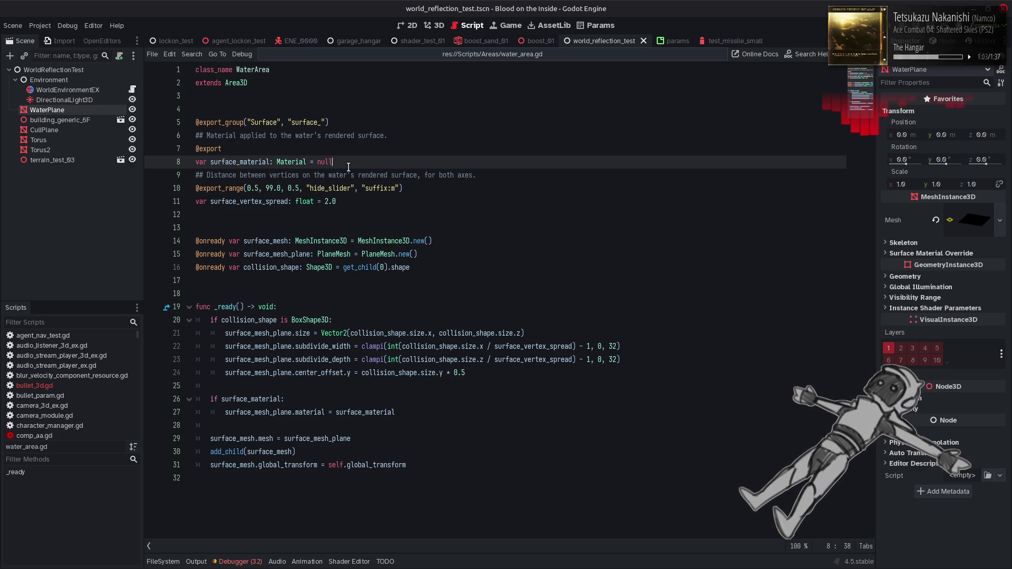
pyautogui.hotkey('shift', 'Up')
pyautogui.click(357, 162)
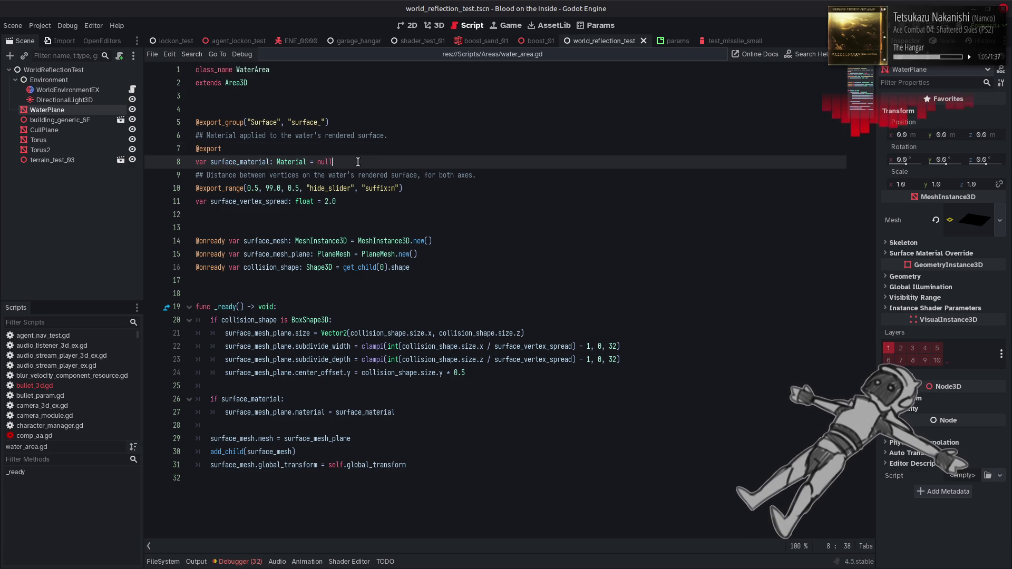
pyautogui.press('Return')
pyautogui.write('@export use')
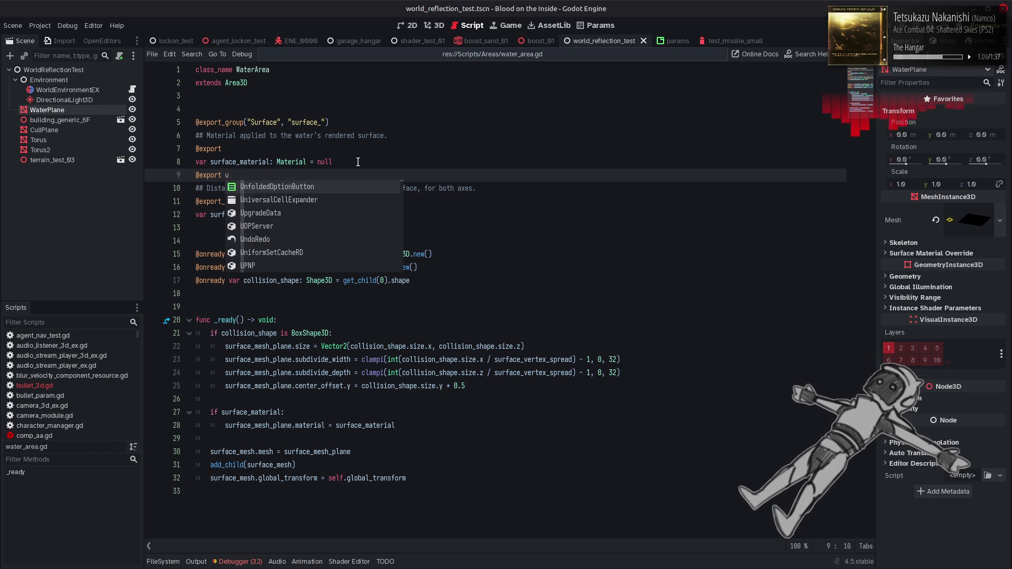
pyautogui.press('Return')
pyautogui.hotkey('ctrl', 'z')
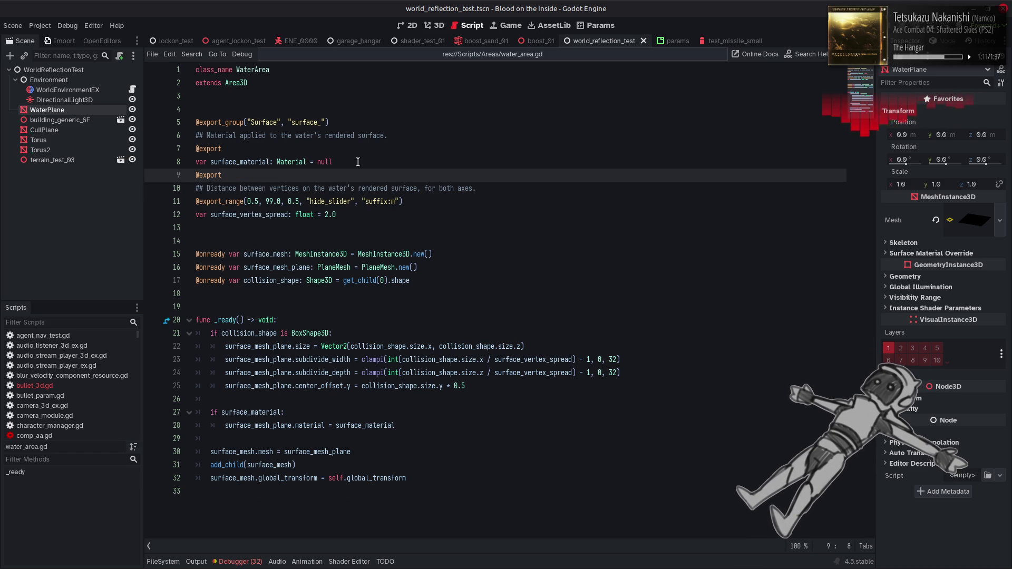
pyautogui.press('Return')
pyautogui.write('var use_world')
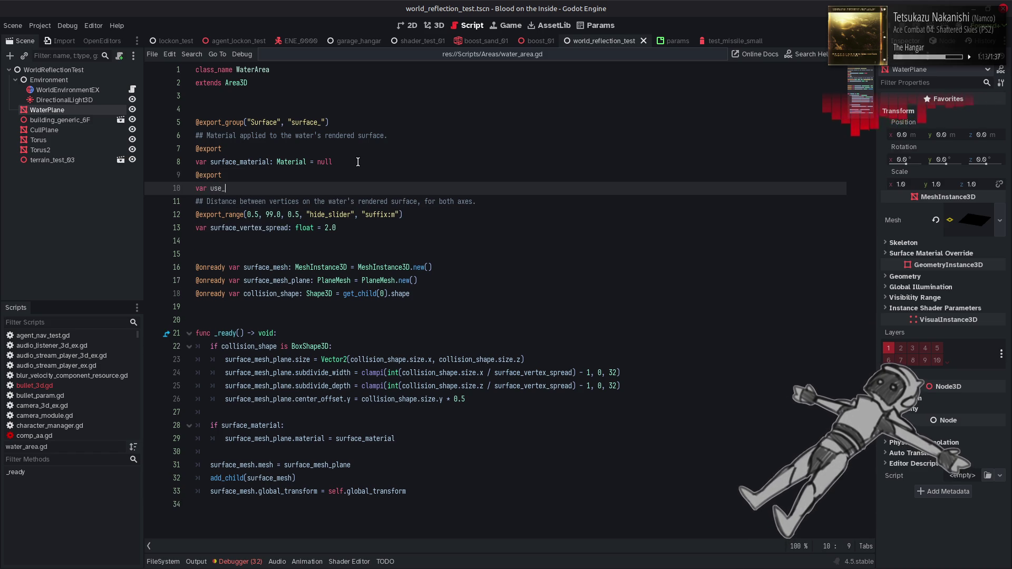
pyautogui.write('_reflections')
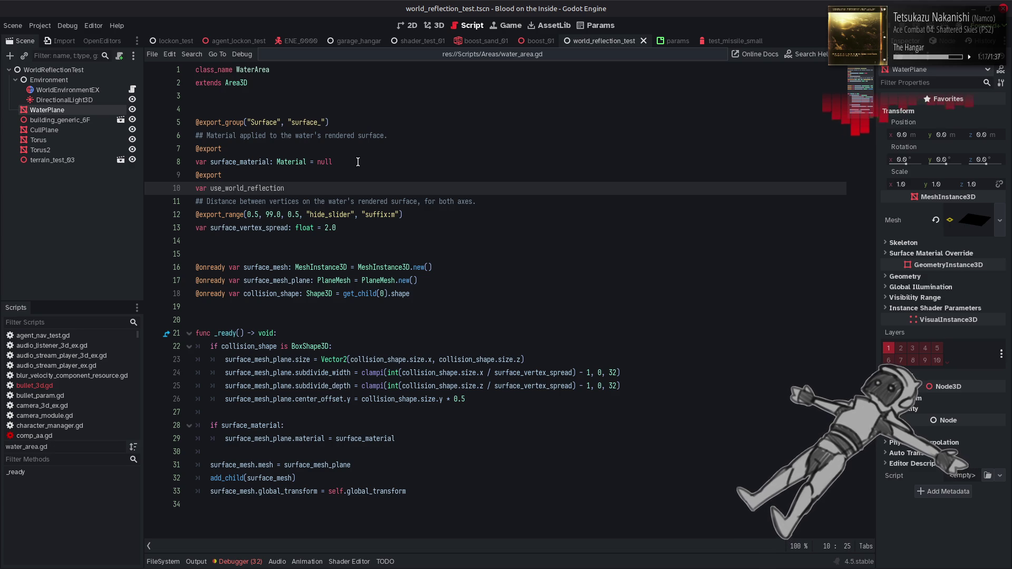
pyautogui.write(': bool = f')
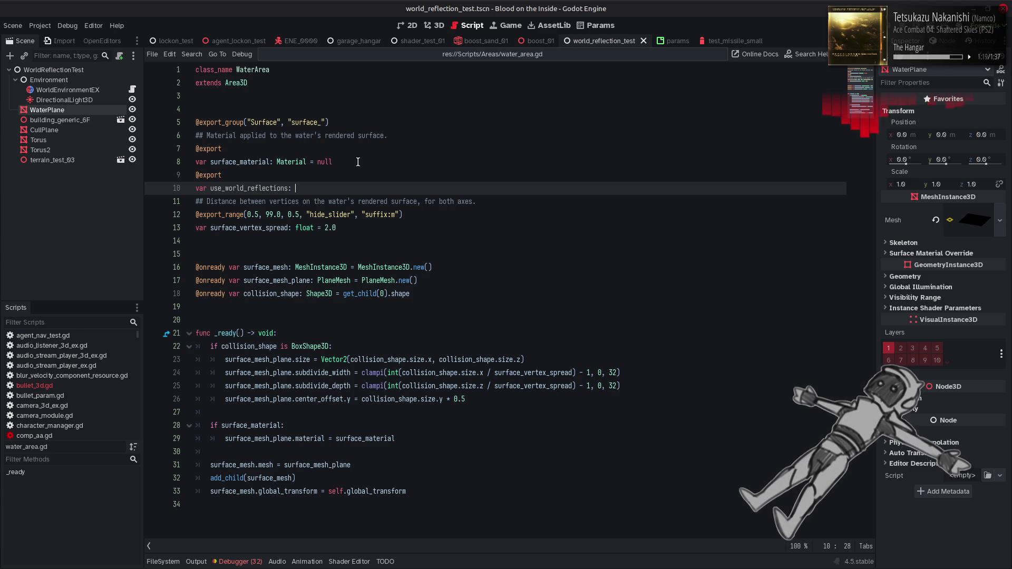
pyautogui.write('alse')
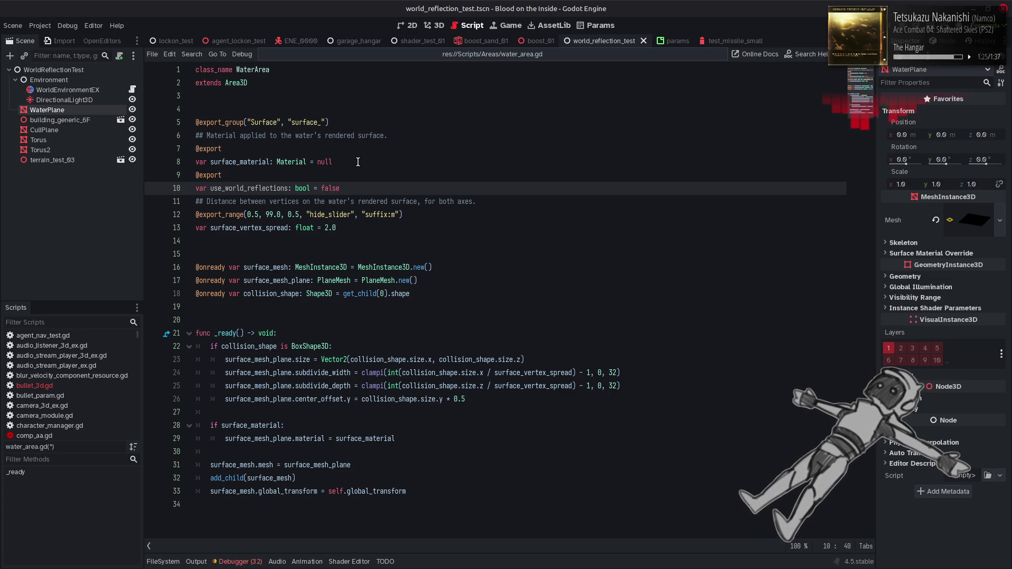
pyautogui.doubleClick(259, 189)
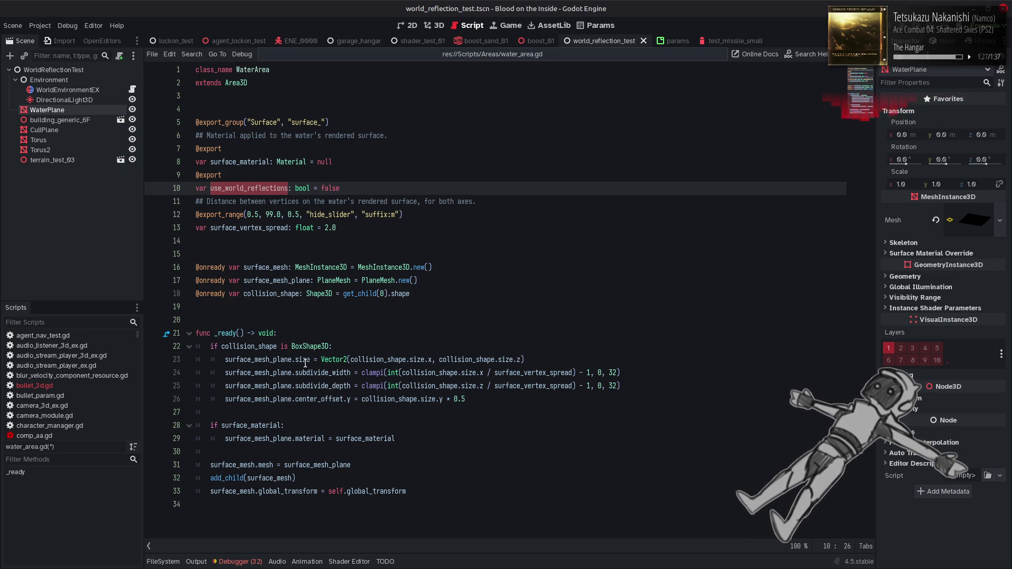
# Step: Change the _ready() check to 'if surface_material != null:' and save water_area.gd
pyautogui.moveTo(305, 363)
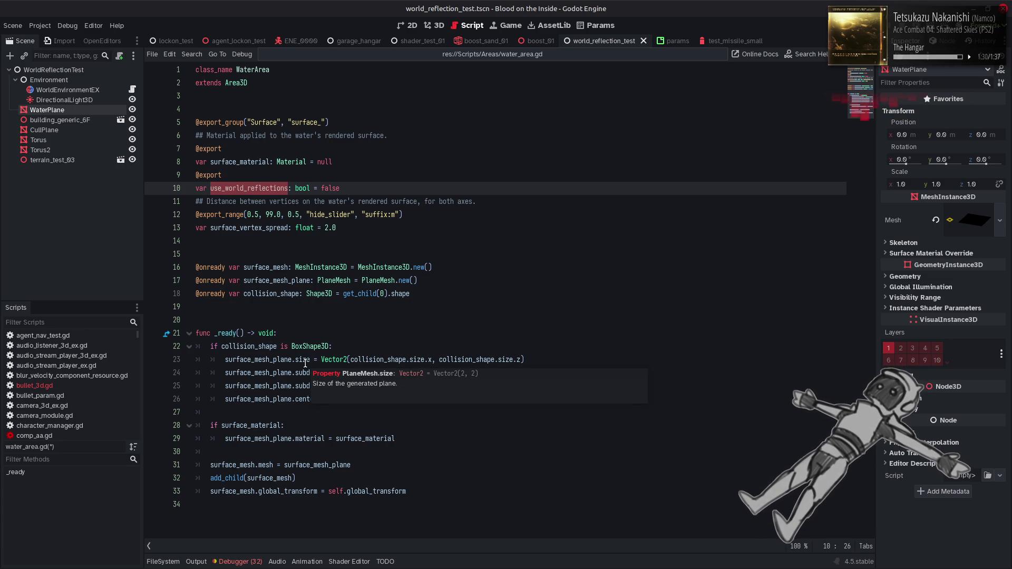
pyautogui.click(304, 423)
pyautogui.write('!')
pyautogui.write('ull')
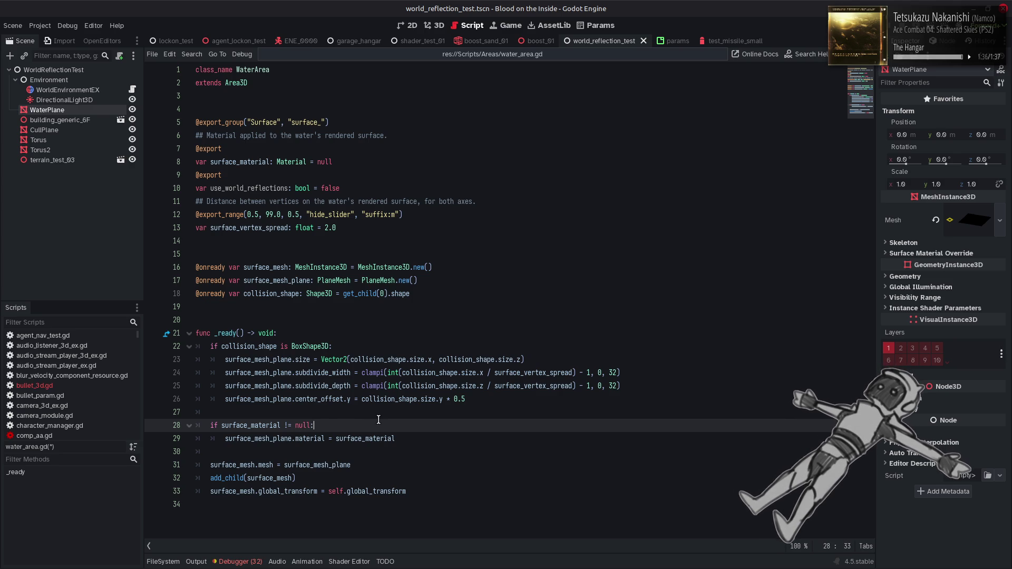
pyautogui.hotkey('ctrl', 's')
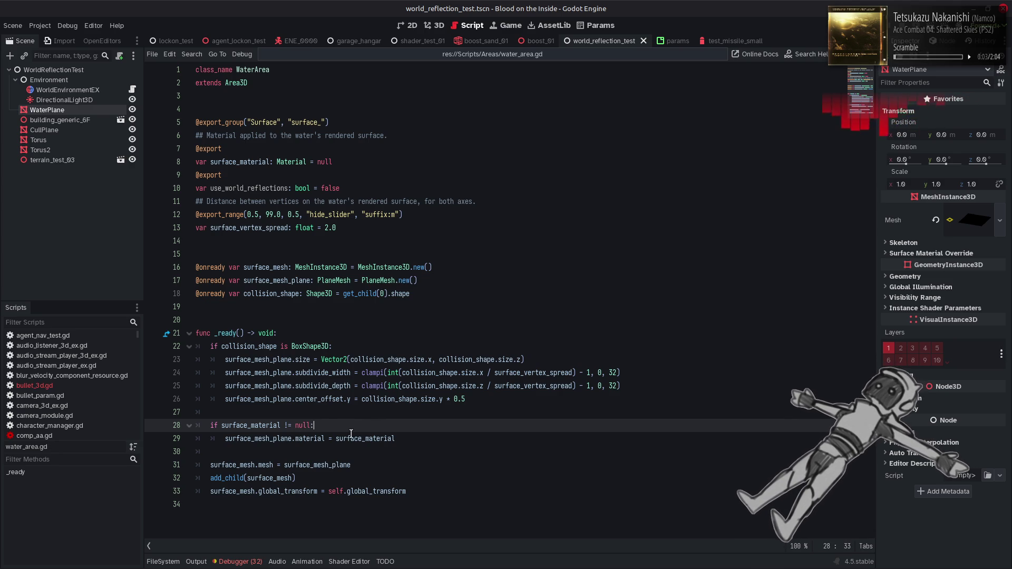
pyautogui.click(915, 309)
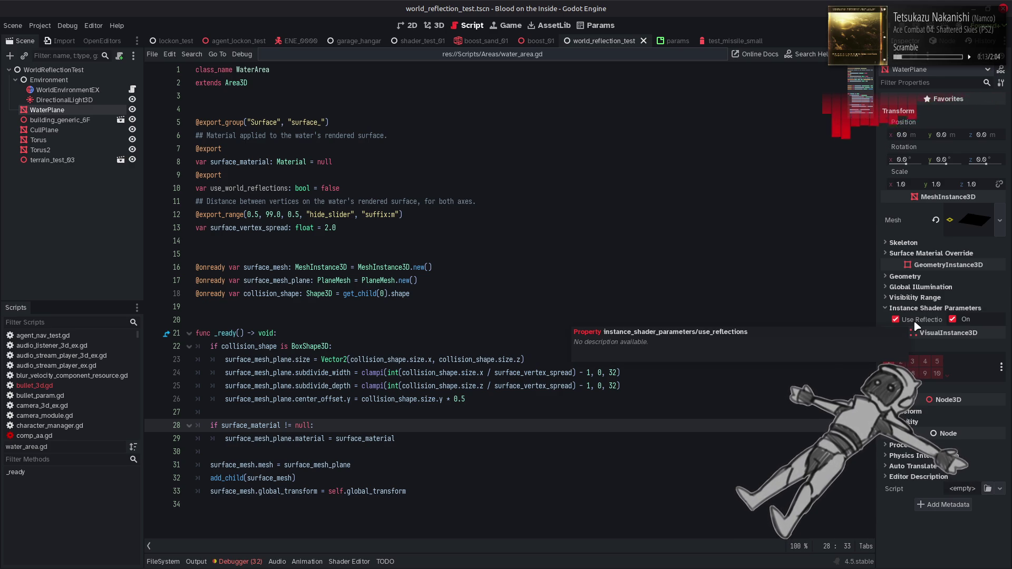
pyautogui.click(917, 311)
pyautogui.click(657, 402)
pyautogui.press('F1')
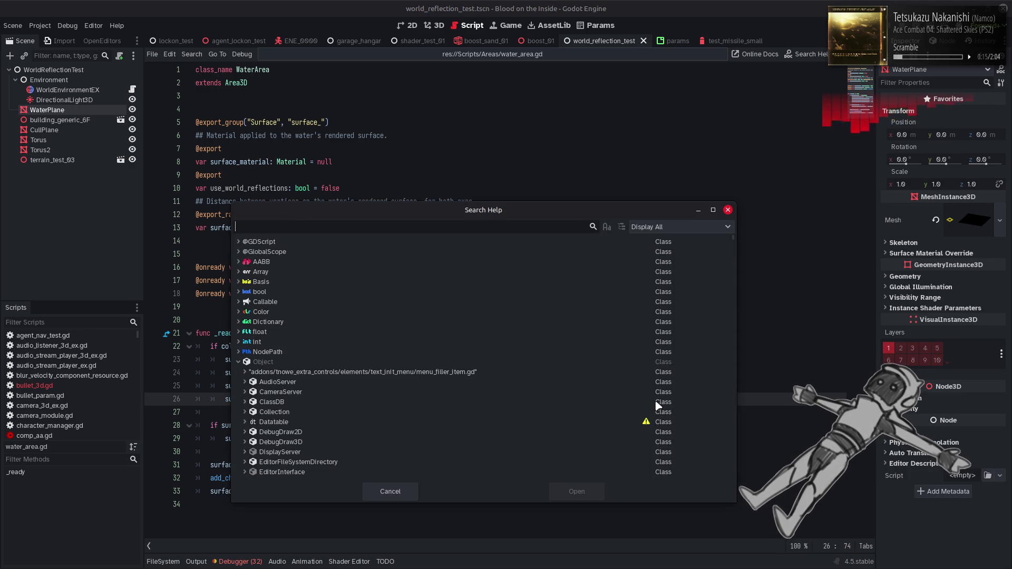
pyautogui.write('instance')
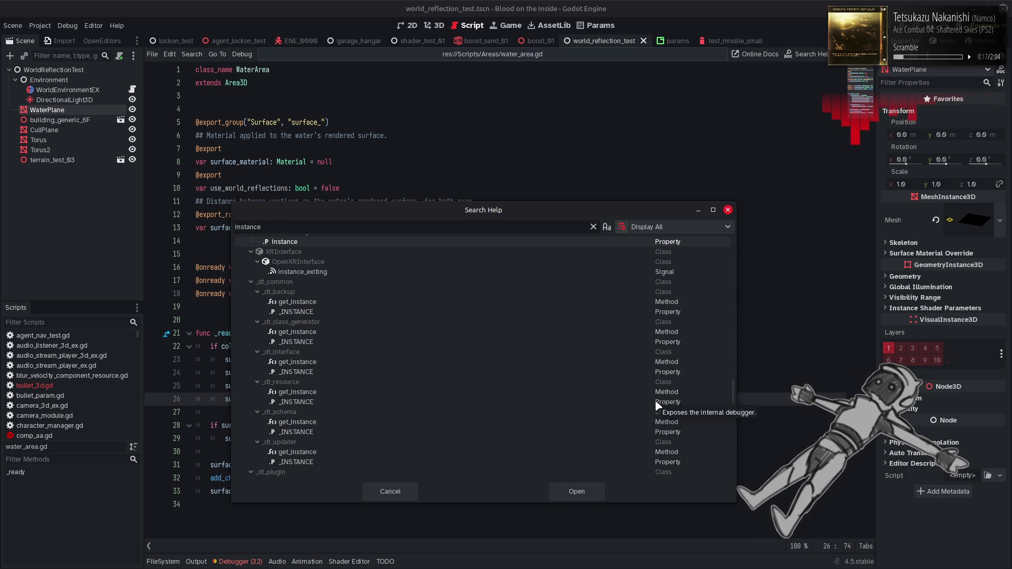
pyautogui.write('_shader')
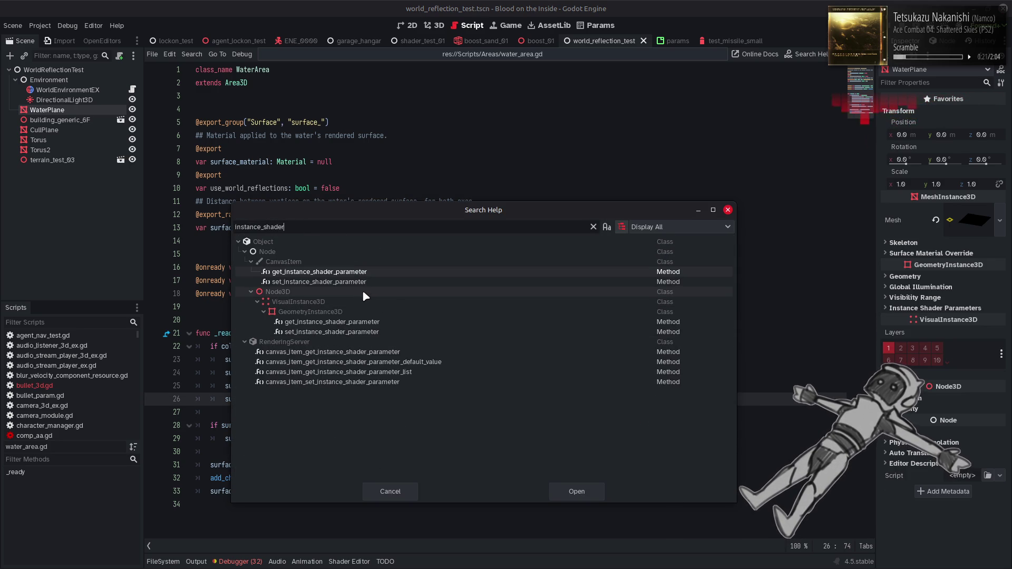
pyautogui.doubleClick(362, 332)
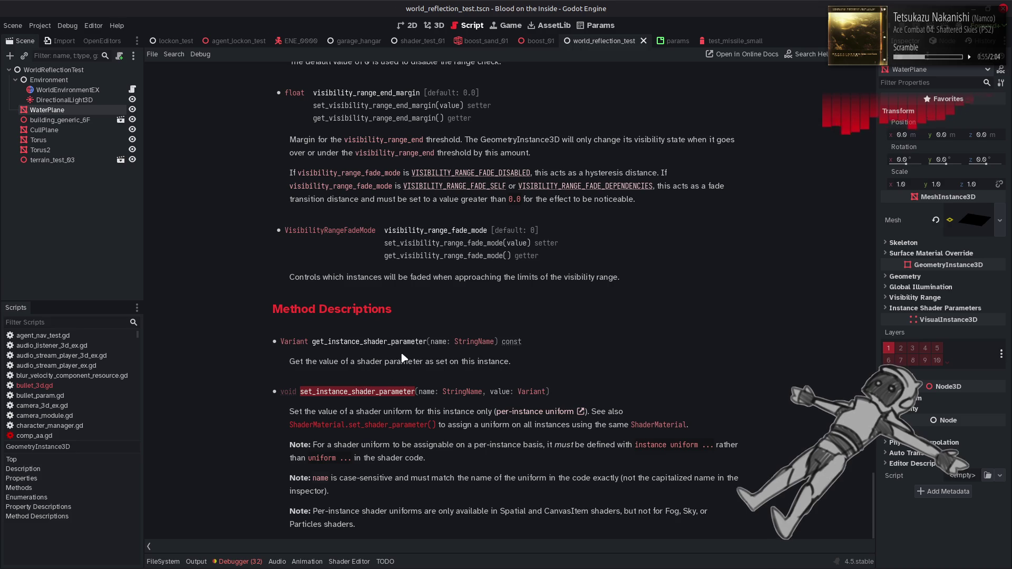
pyautogui.hotkey('ctrl', 'w')
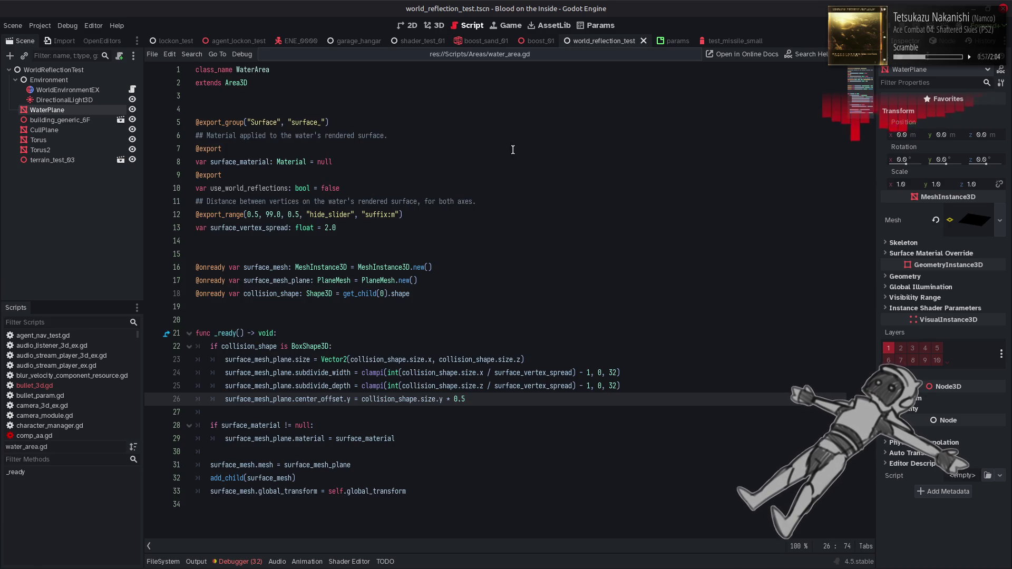
# Step: Write 'surface_mesh_plane.set_instance_shader_parameter()' on a new line below line 29
pyautogui.click(408, 440)
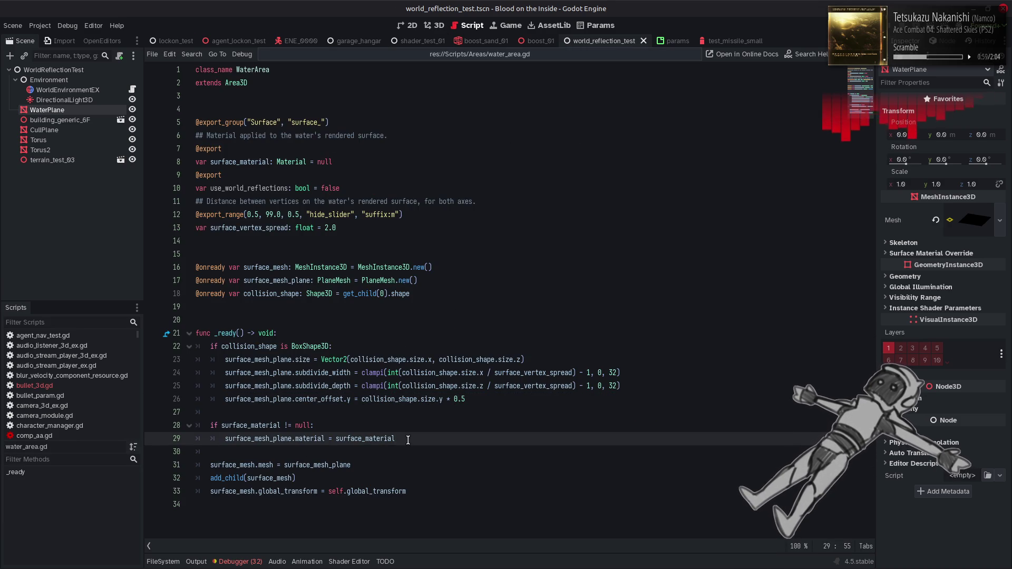
pyautogui.press('Return')
pyautogui.write('set_instance_shader_parameter')
pyautogui.moveTo(225, 439); pyautogui.dragTo(324, 439)
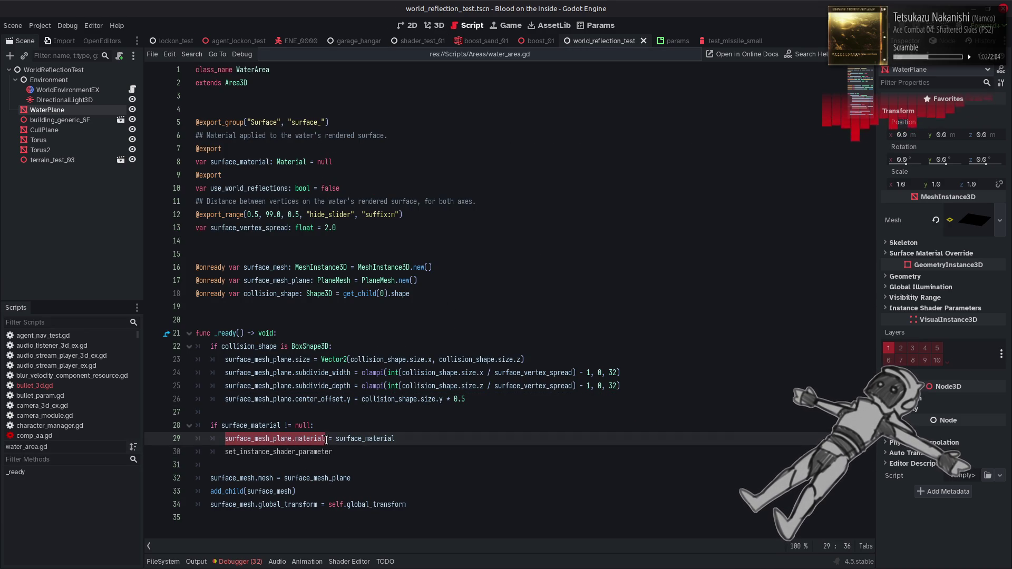
pyautogui.doubleClick(251, 439)
pyautogui.hotkey('ctrl', 'c')
pyautogui.click(225, 452)
pyautogui.hotkey('ctrl', 'v')
pyautogui.write('.')
pyautogui.click(432, 453)
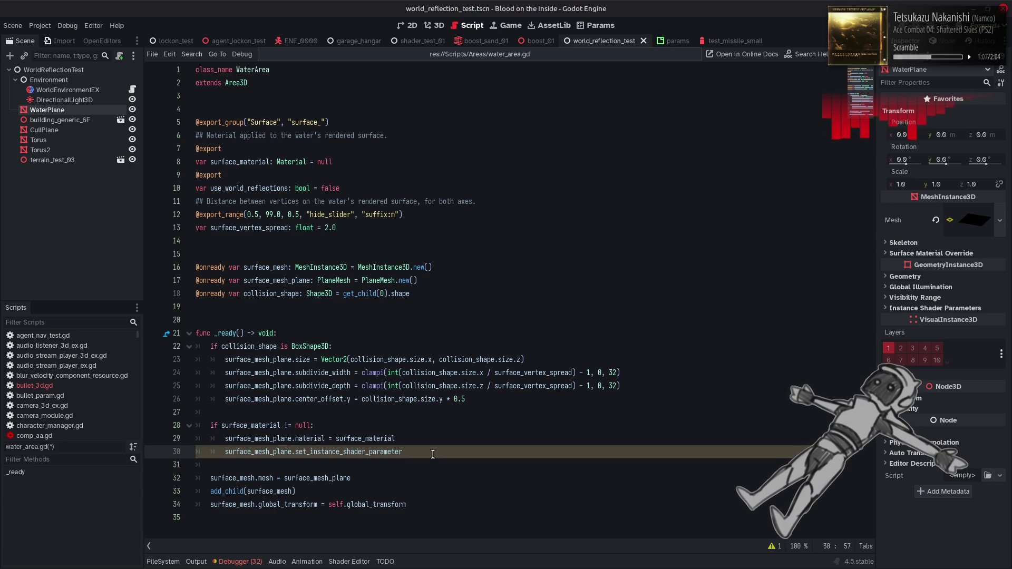
pyautogui.write('()')
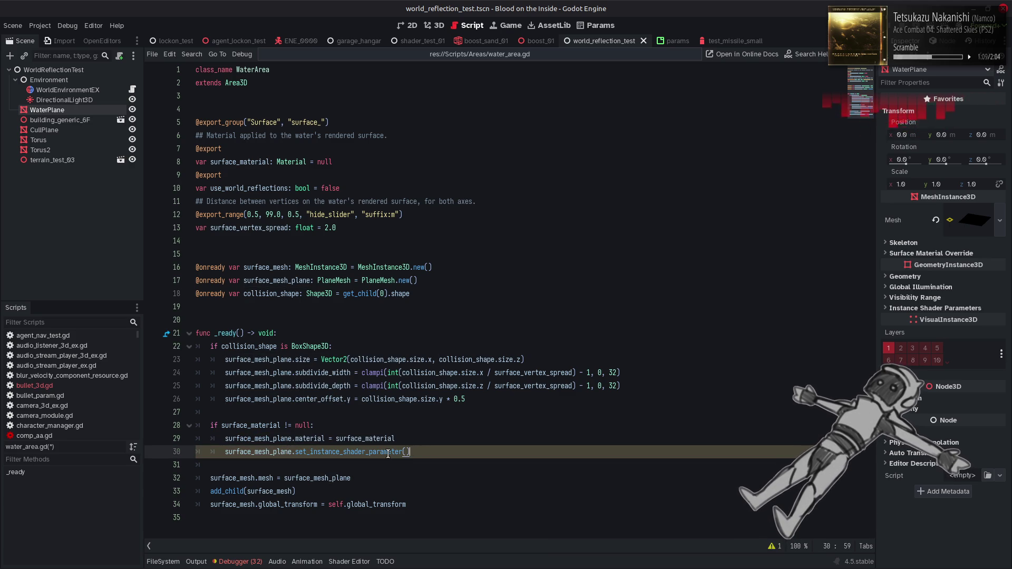
# Step: Look up set_instance_shader_parameter in the built-in help
pyautogui.doubleClick(387, 454)
pyautogui.rightClick(387, 453)
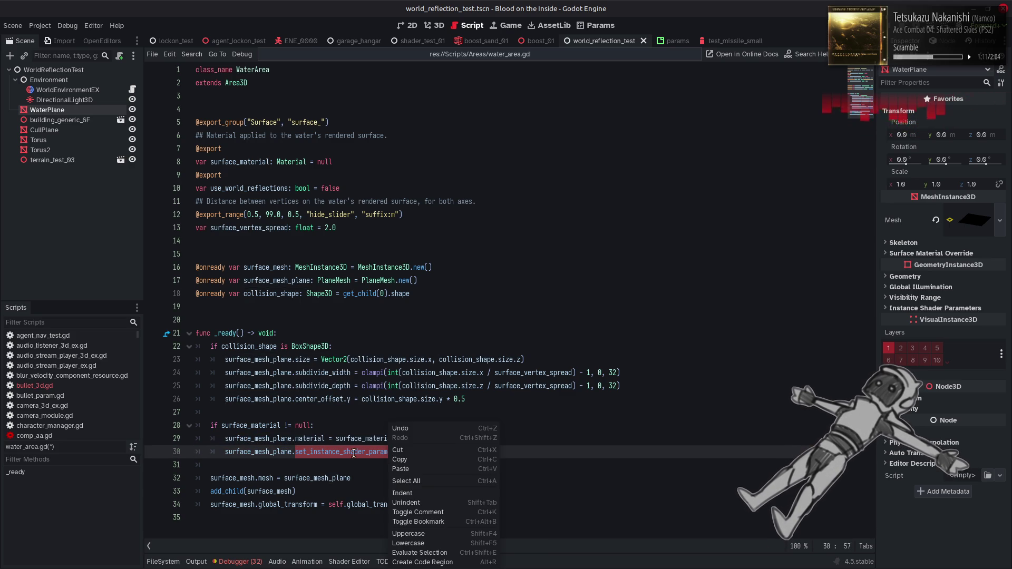
pyautogui.press('Escape')
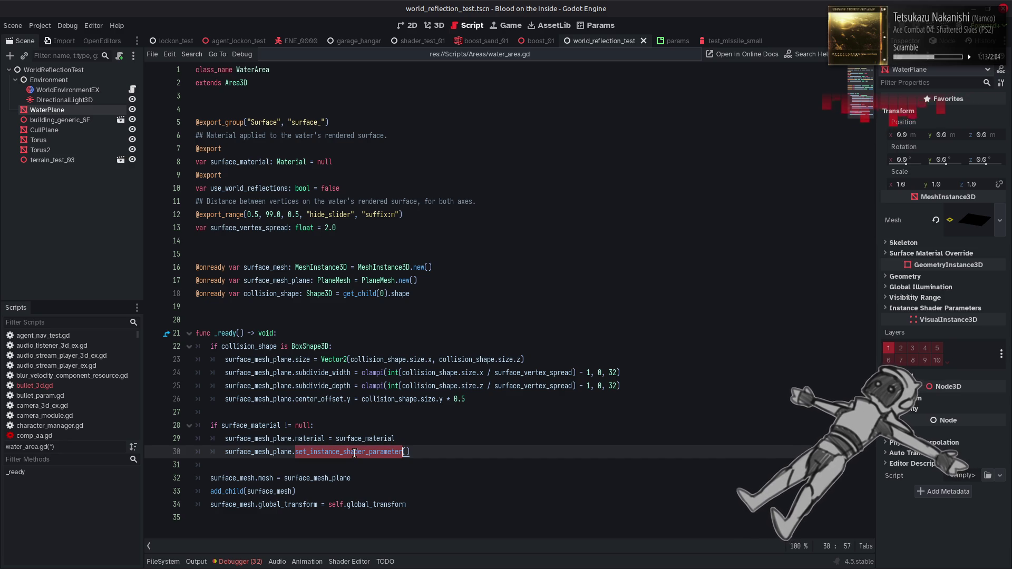
pyautogui.press('F1')
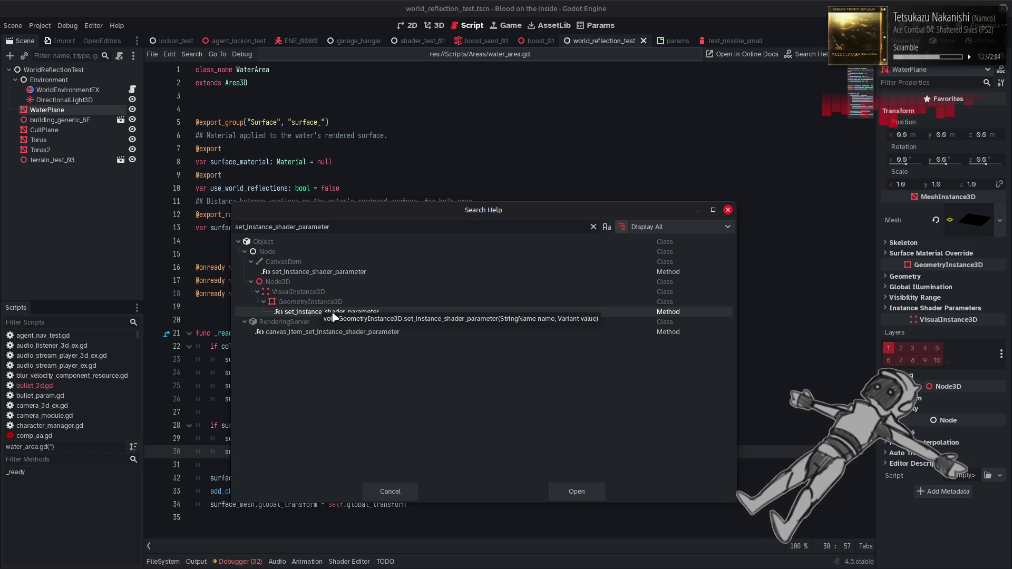
pyautogui.click(399, 489)
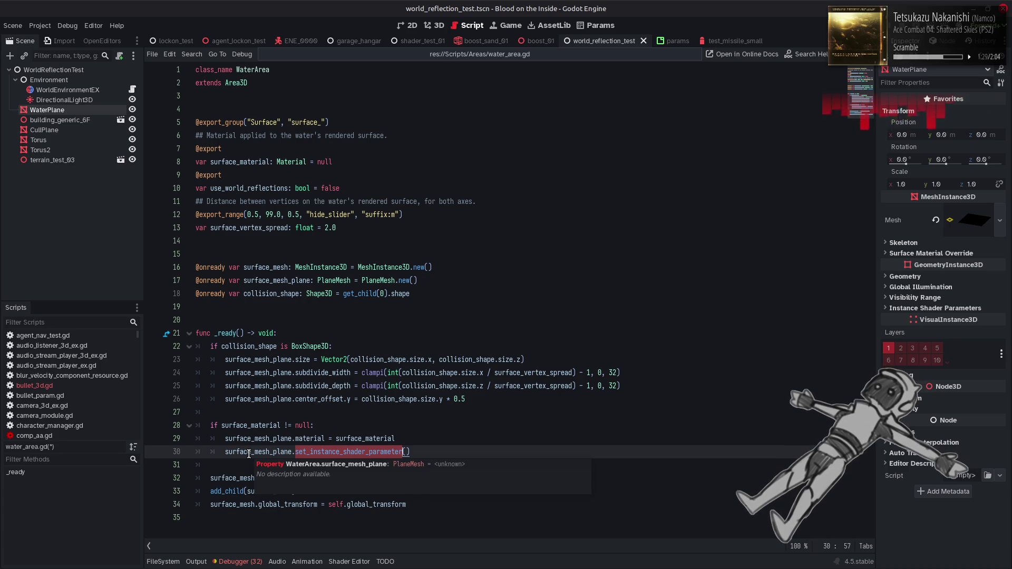
# Step: Replace surface_mesh_plane with surface_mesh in the line 30 call
pyautogui.doubleClick(249, 454)
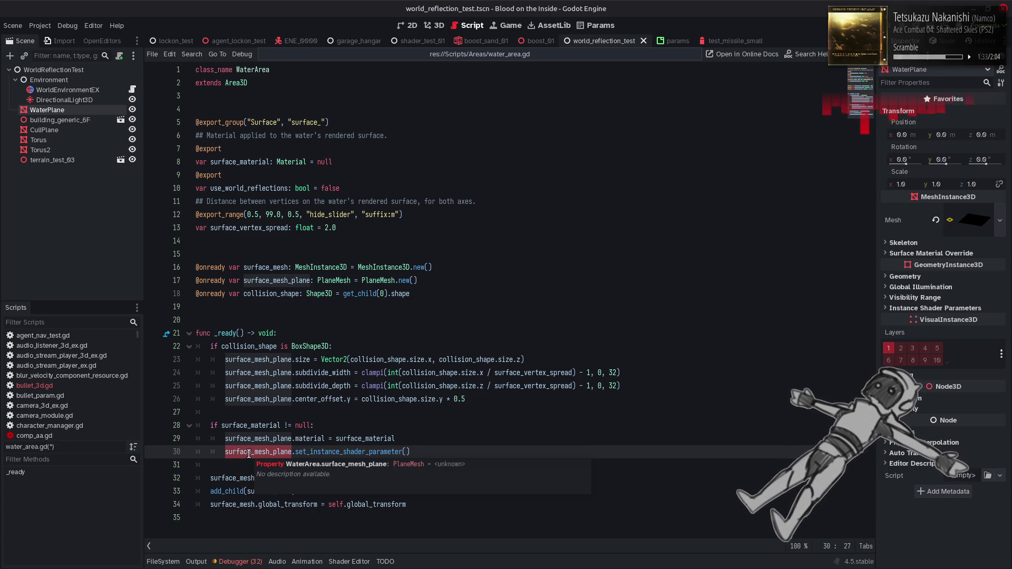
pyautogui.click(333, 399)
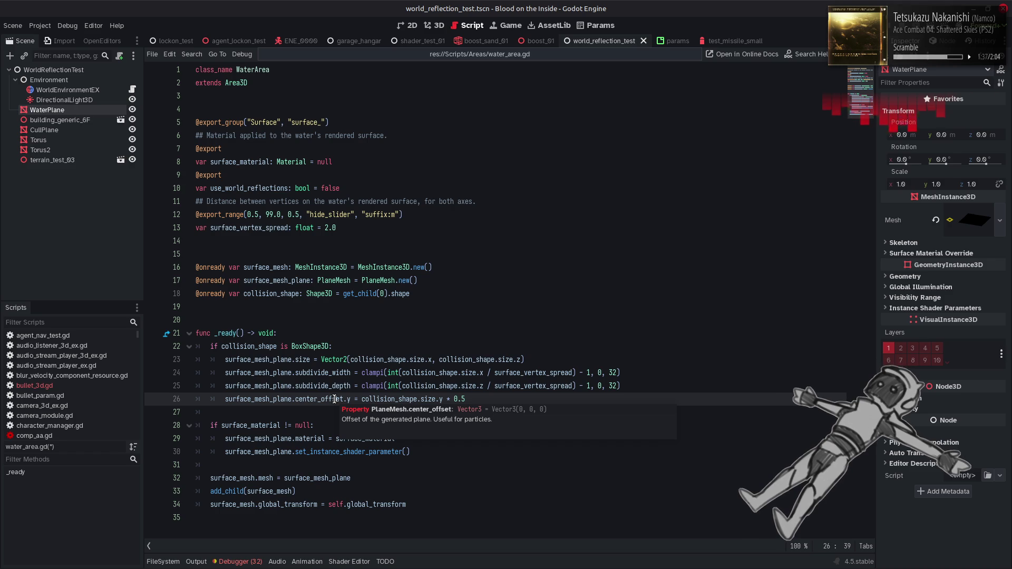
pyautogui.doubleClick(255, 451)
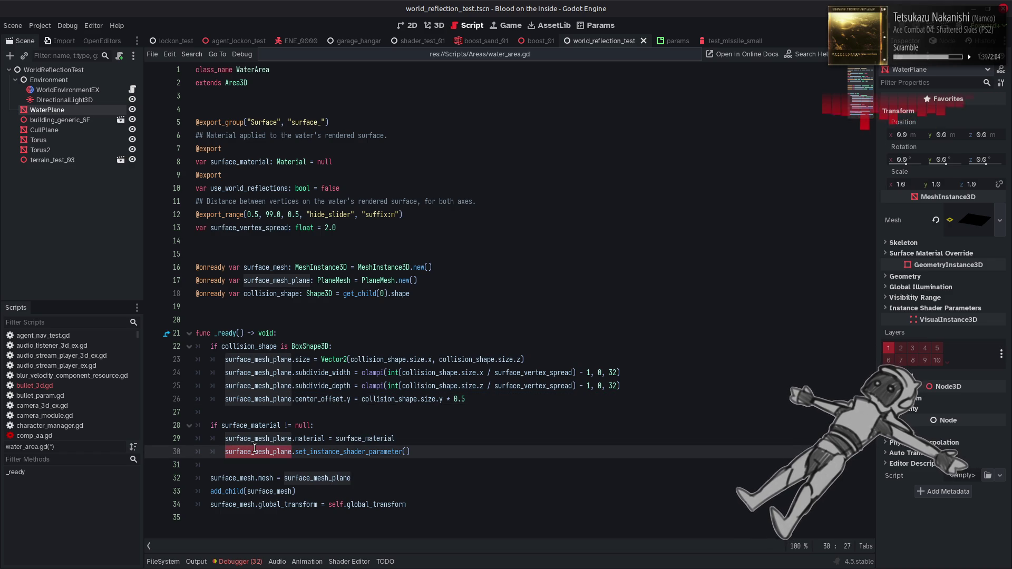
pyautogui.click(309, 412)
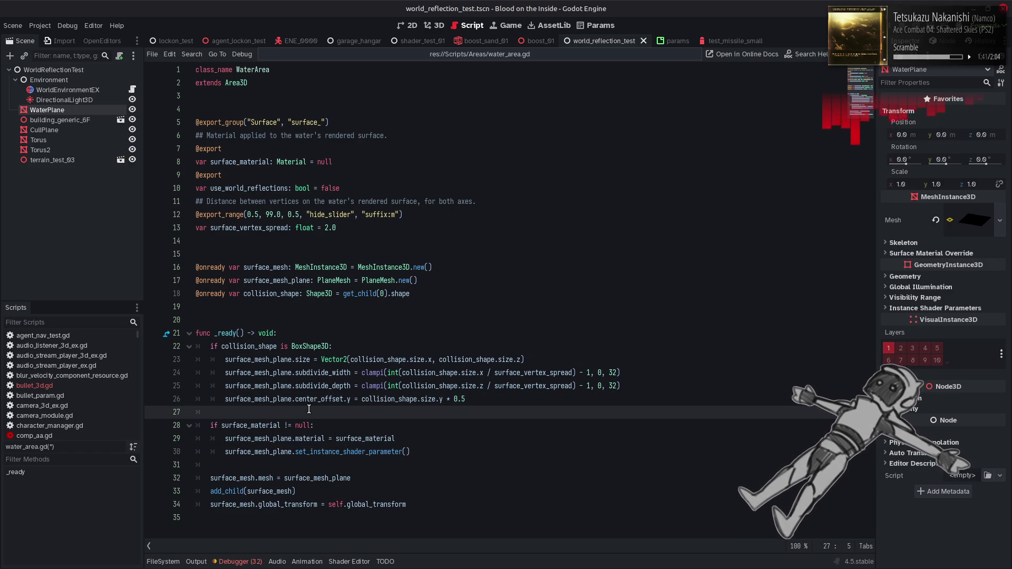
pyautogui.doubleClick(243, 479)
pyautogui.hotkey('ctrl', 'c')
pyautogui.doubleClick(248, 452)
pyautogui.hotkey('ctrl', 'v')
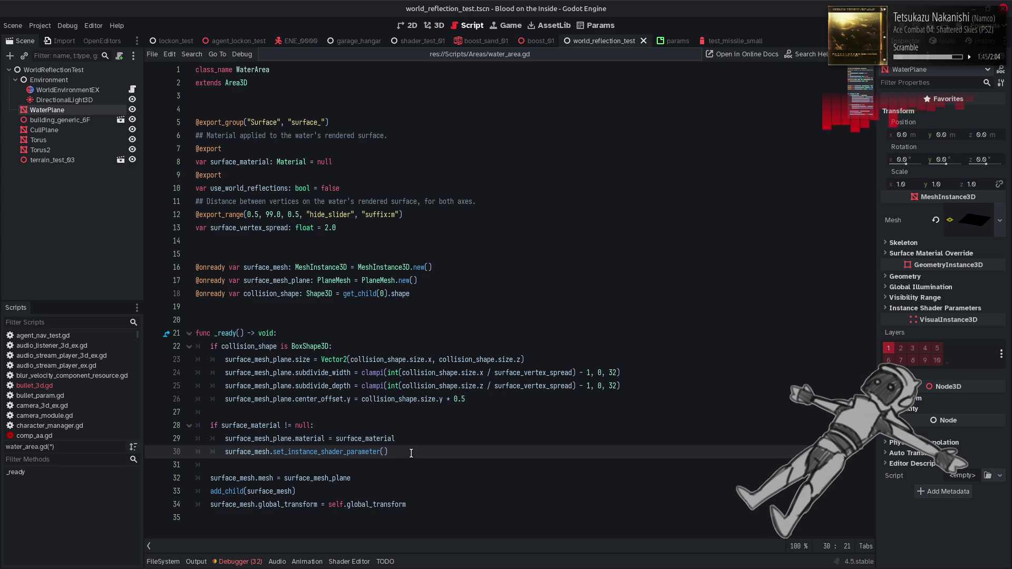
# Step: Pass the arguments "", use_world_reflections to the call and save the script
pyautogui.click(385, 452)
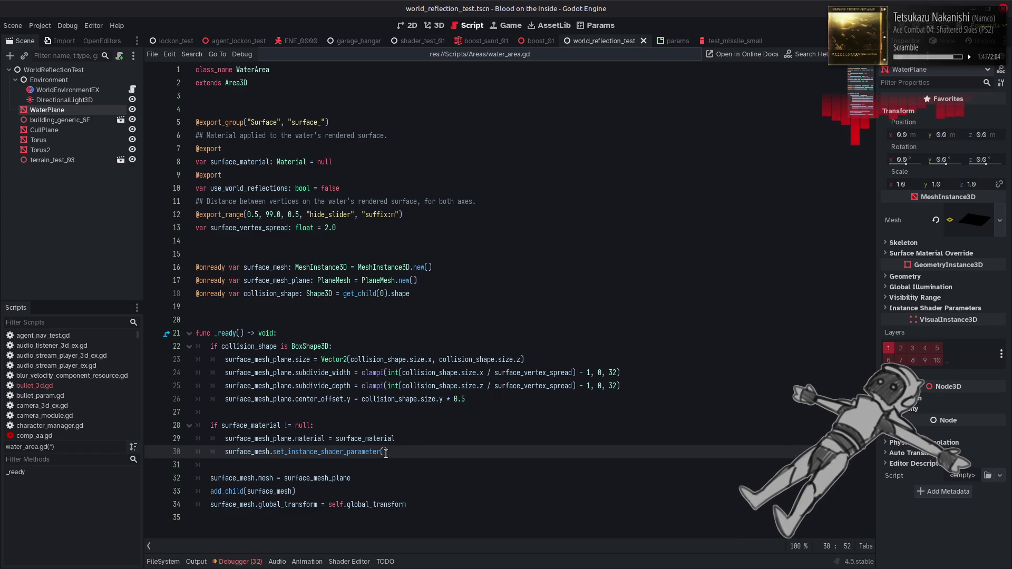
pyautogui.write('""')
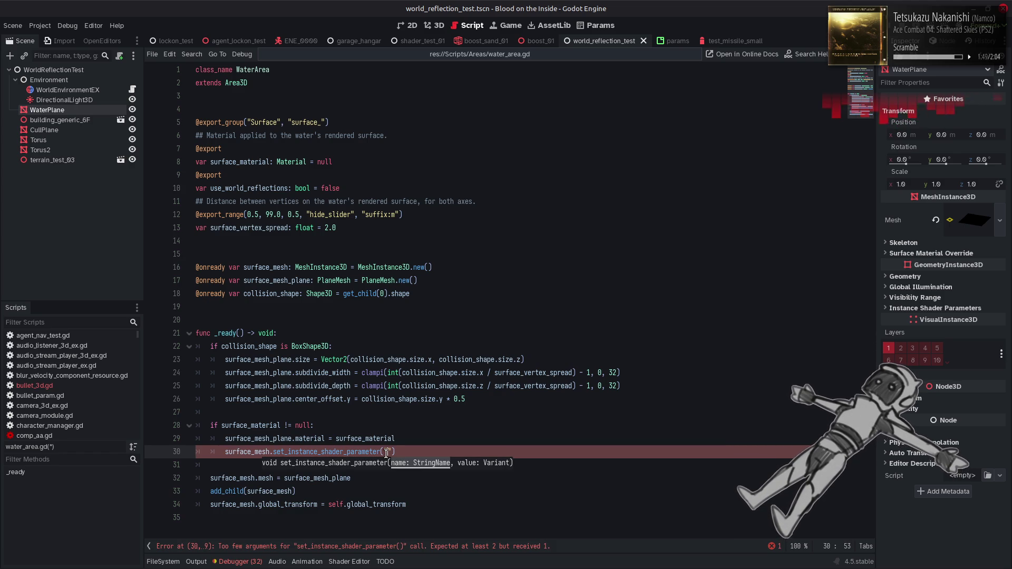
pyautogui.write(', ')
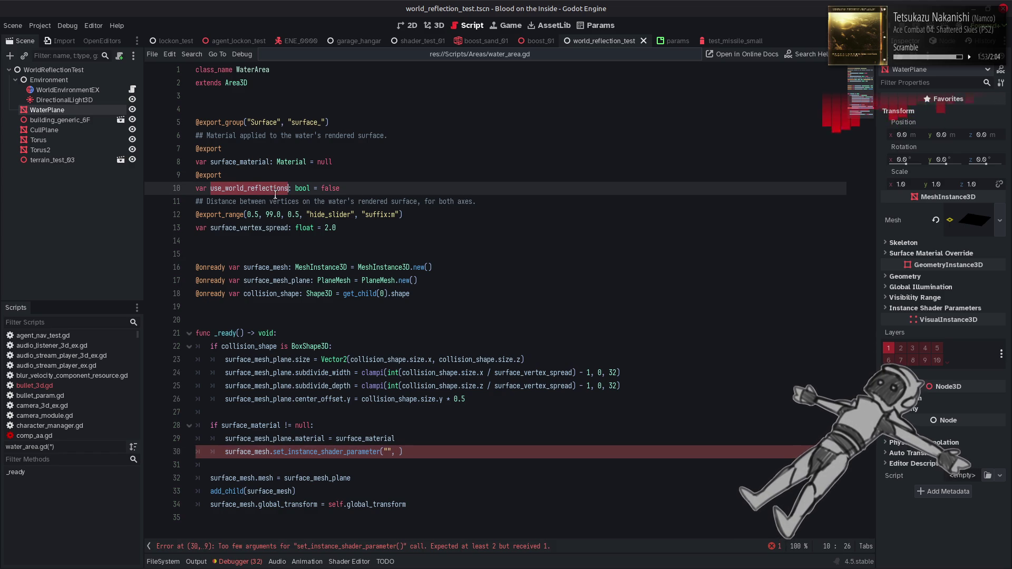
pyautogui.write('use_world_reflections')
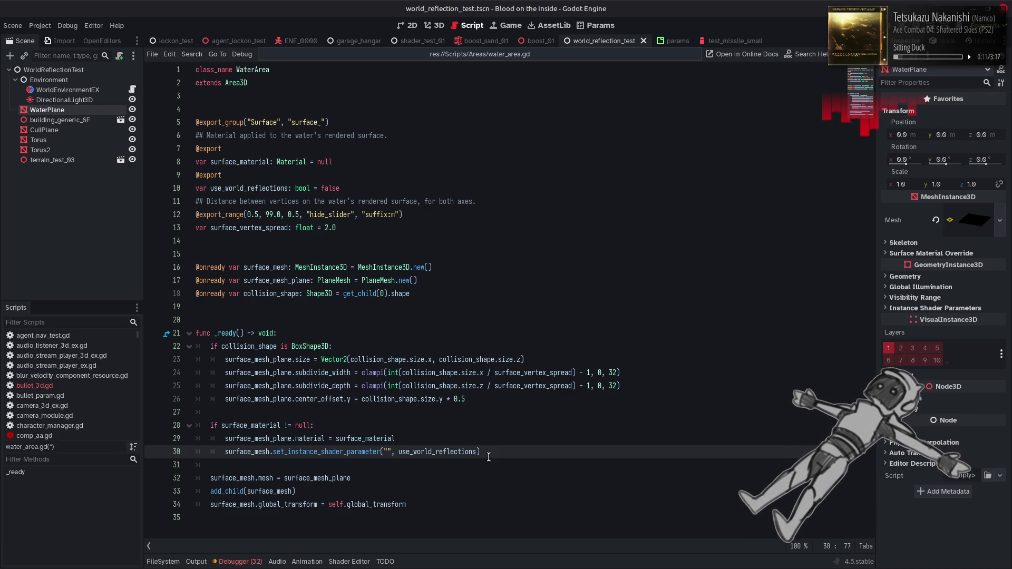
pyautogui.hotkey('ctrl', 's')
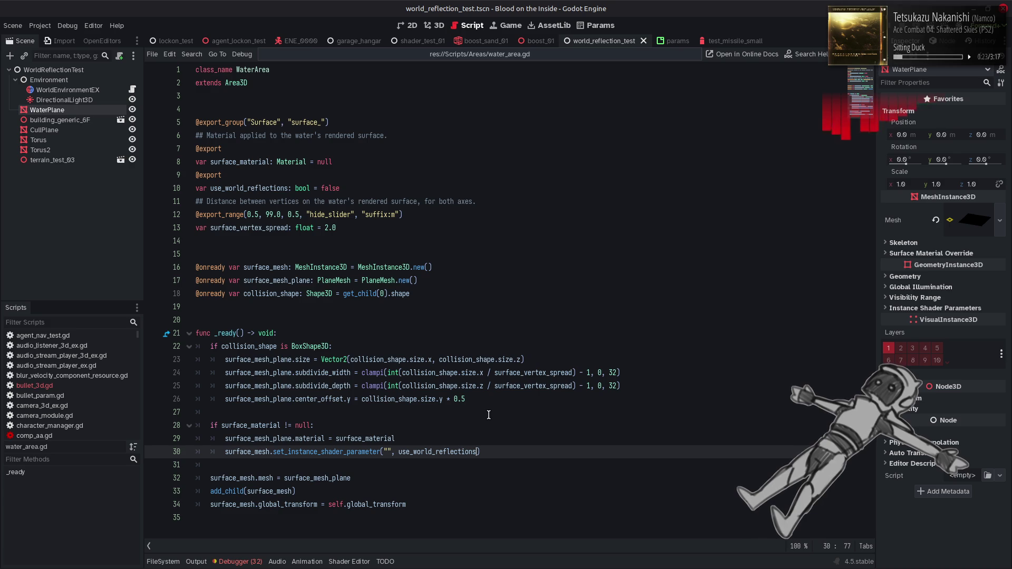
pyautogui.click(349, 561)
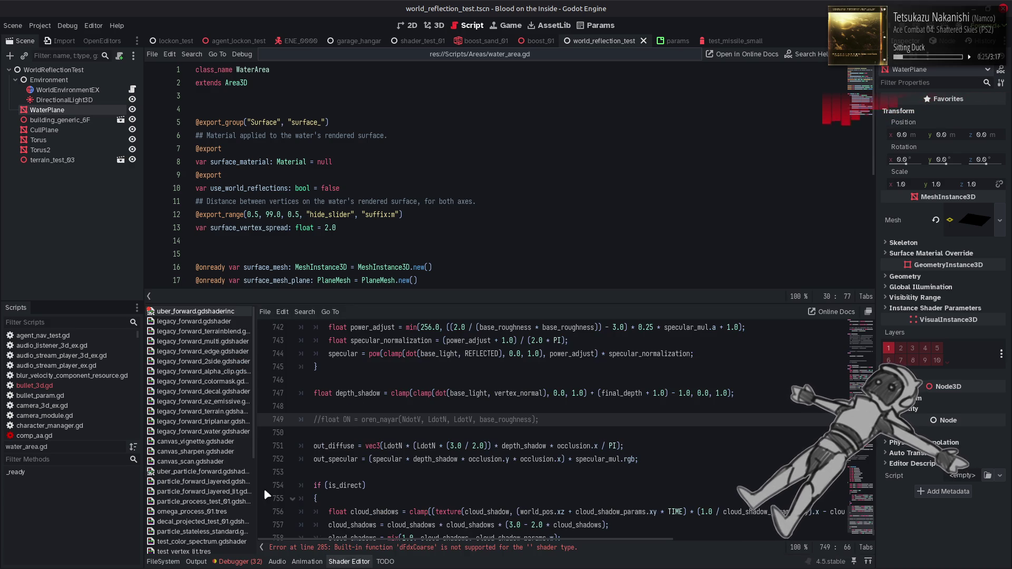
# Step: Copy use_reflections from legacy_forward_water.gdshader into line 30's parameter name and save
pyautogui.click(227, 431)
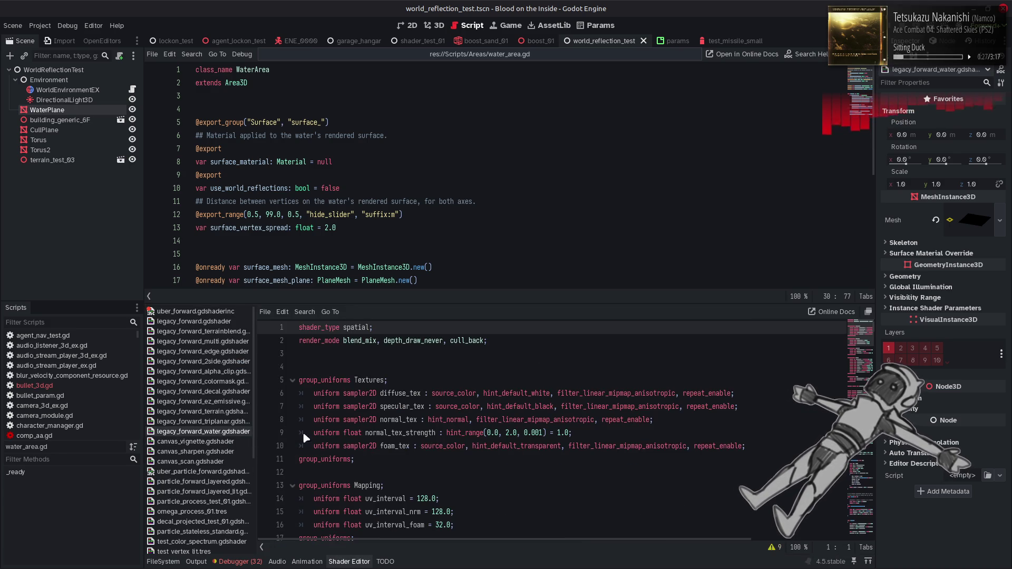
pyautogui.scroll(-13, 409, 438)
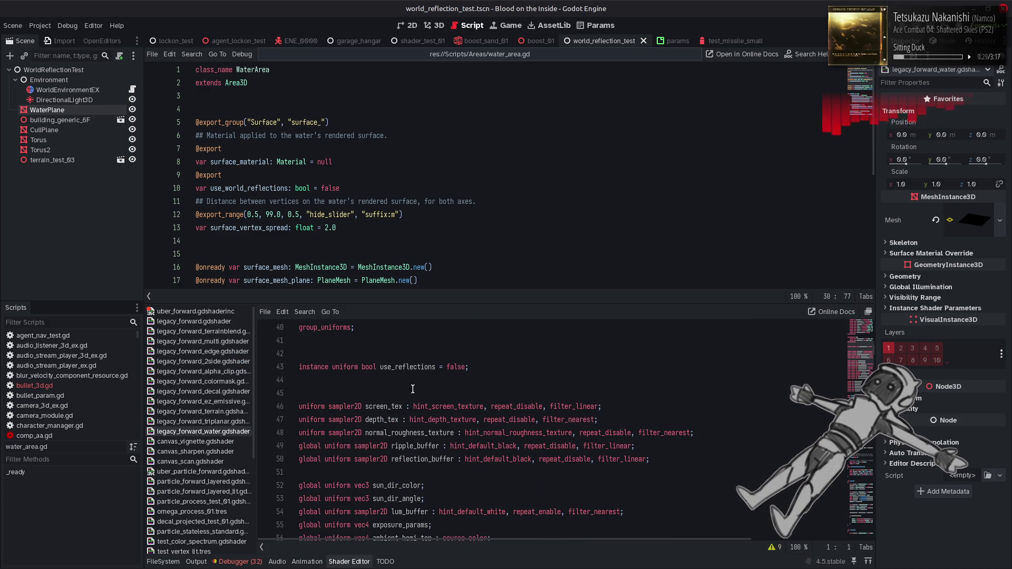
pyautogui.doubleClick(409, 367)
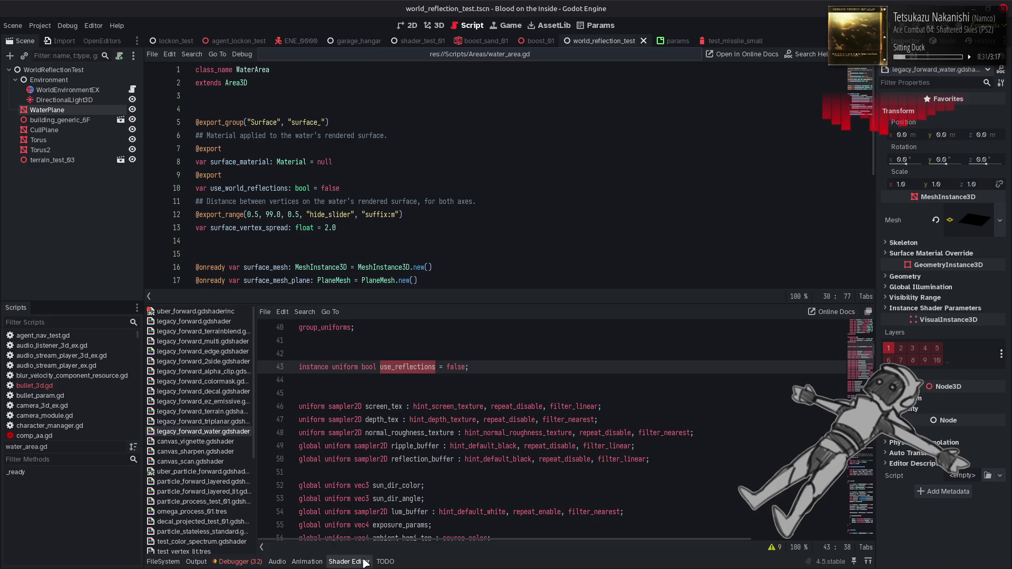
pyautogui.click(365, 562)
pyautogui.doubleClick(393, 452)
pyautogui.hotkey('ctrl', 'v')
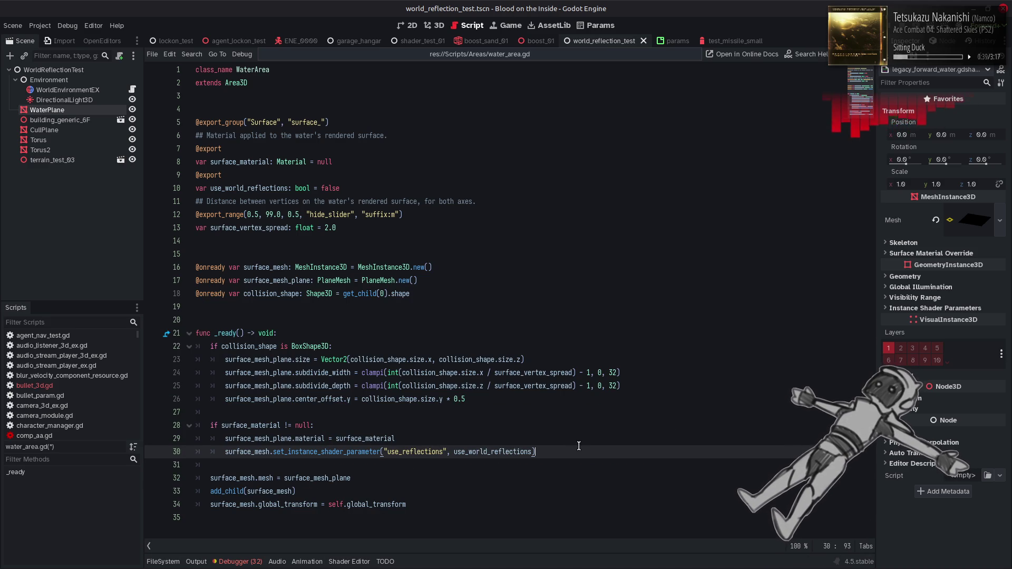
pyautogui.hotkey('ctrl', 's')
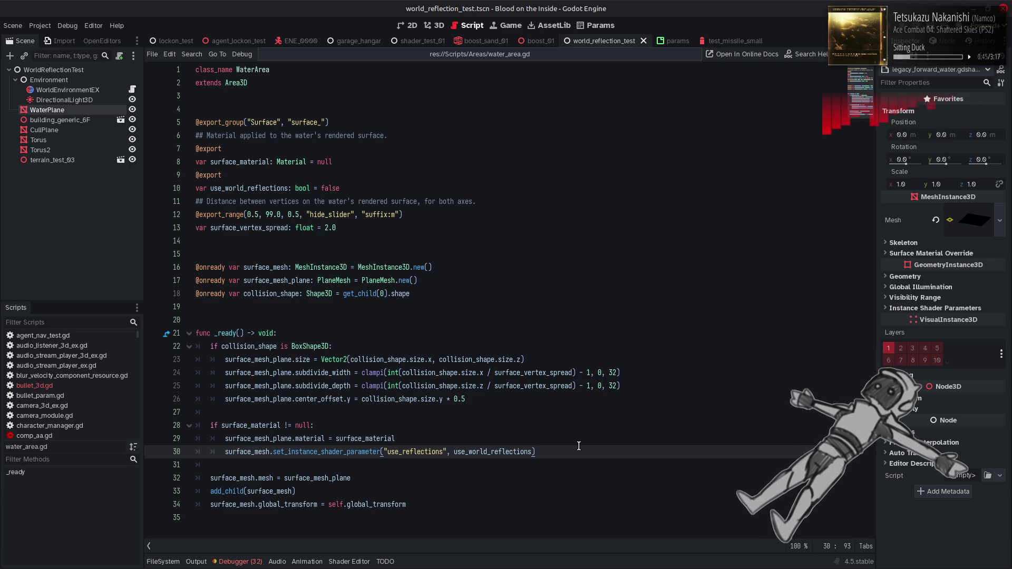
# Step: Enable the ReflectionMan autoload under Project Settings > Globals > Autoload
pyautogui.doubleClick(498, 452)
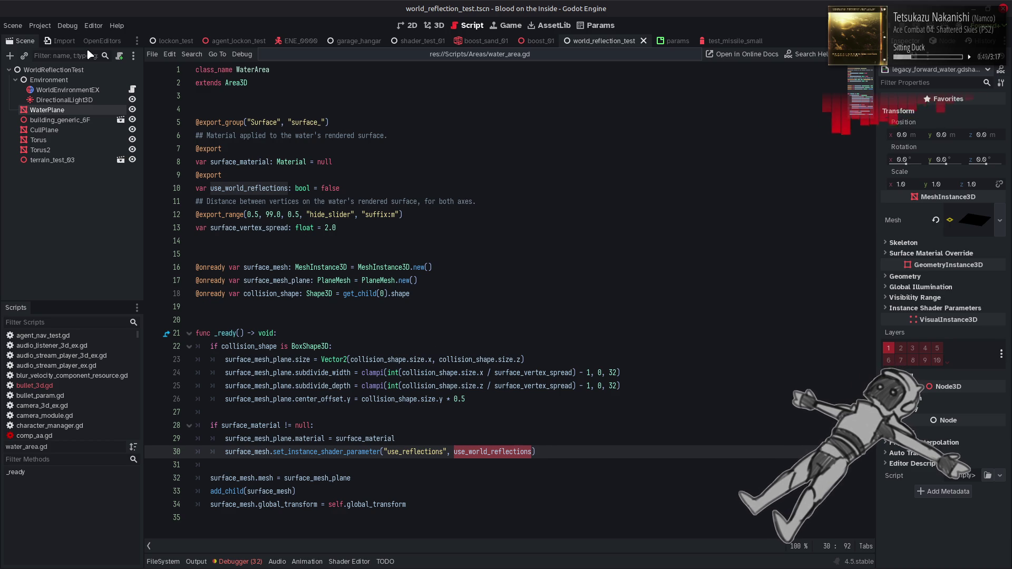
pyautogui.click(40, 25)
pyautogui.click(49, 38)
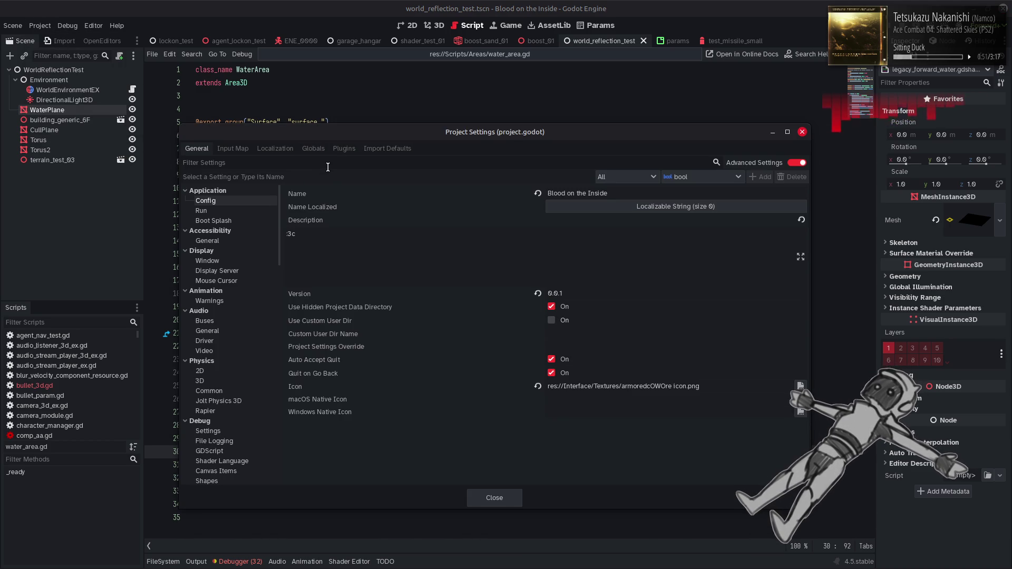
pyautogui.click(316, 149)
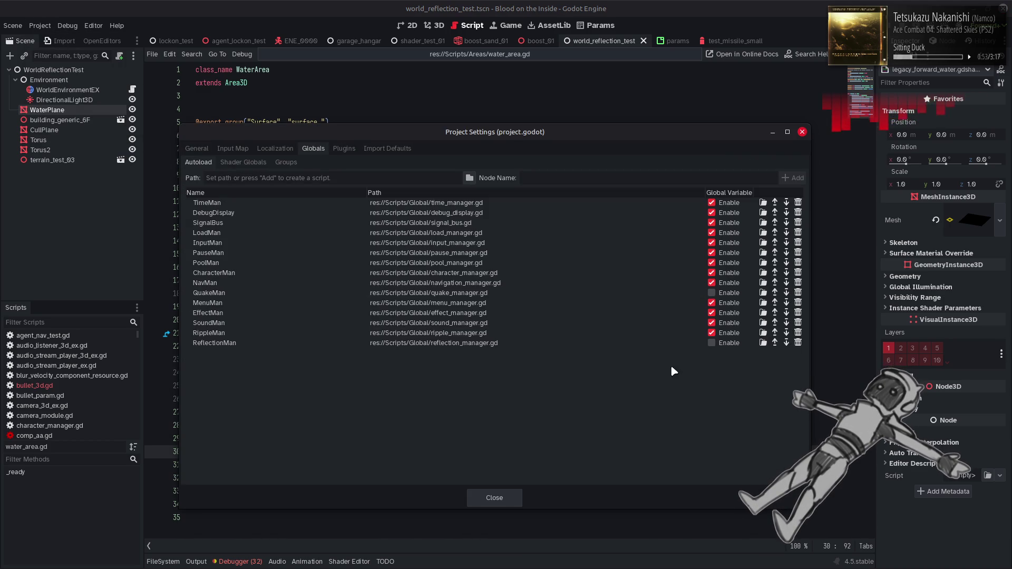
pyautogui.click(711, 342)
pyautogui.click(473, 497)
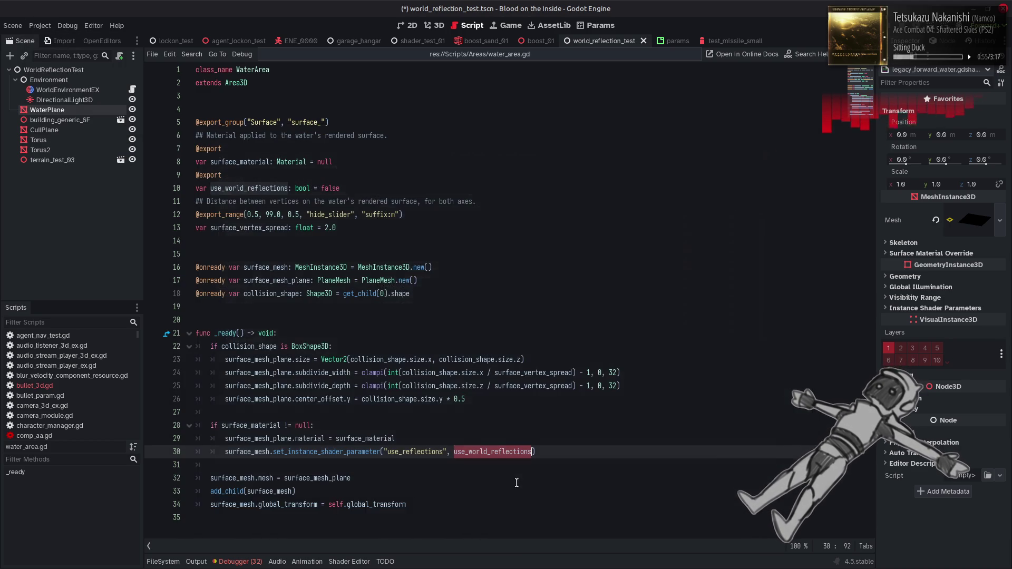
pyautogui.click(435, 25)
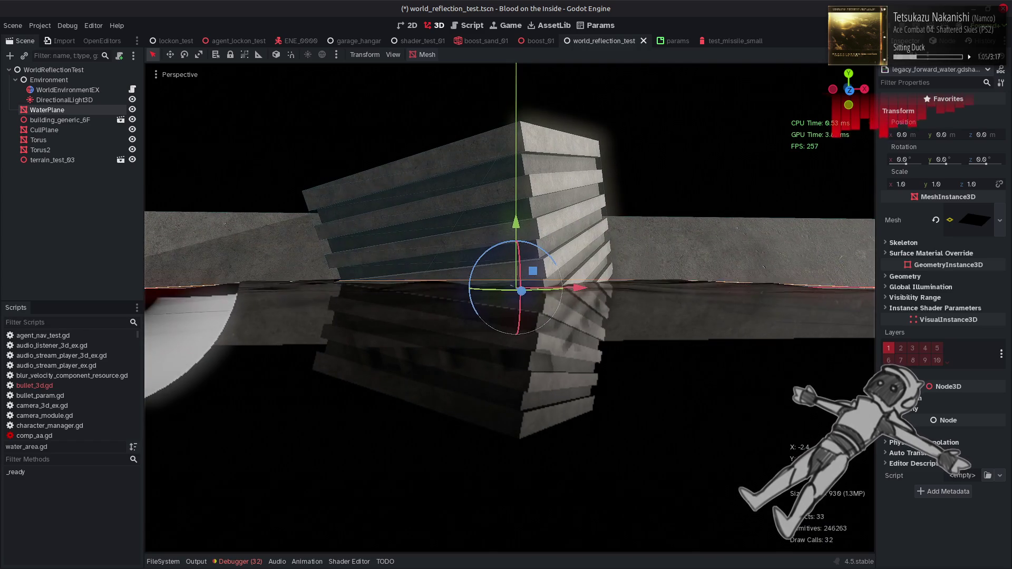
# Step: Deselect WaterPlane to view the building's reflection and save world_reflection_test
pyautogui.click(592, 192)
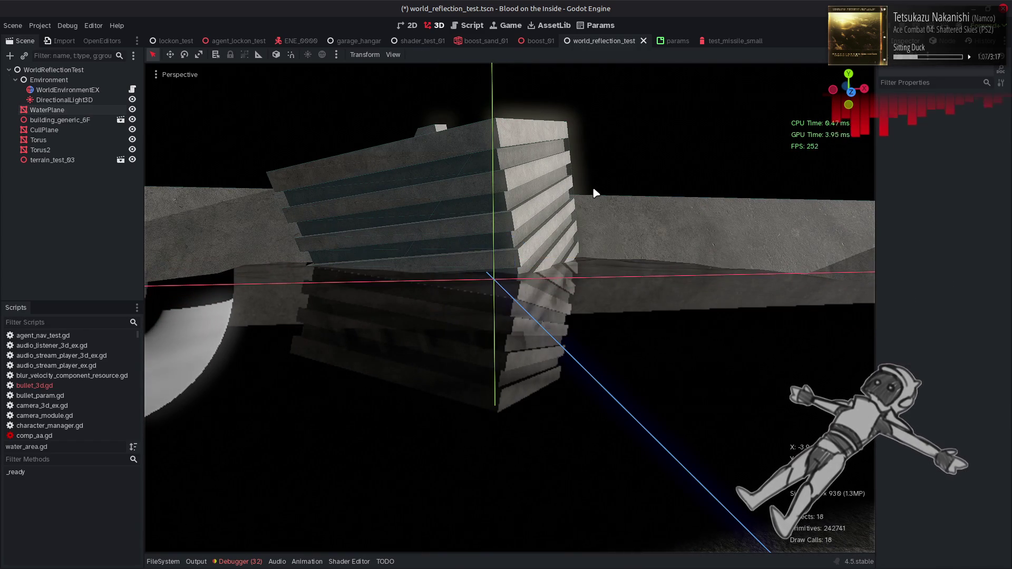
pyautogui.hotkey('ctrl', 's')
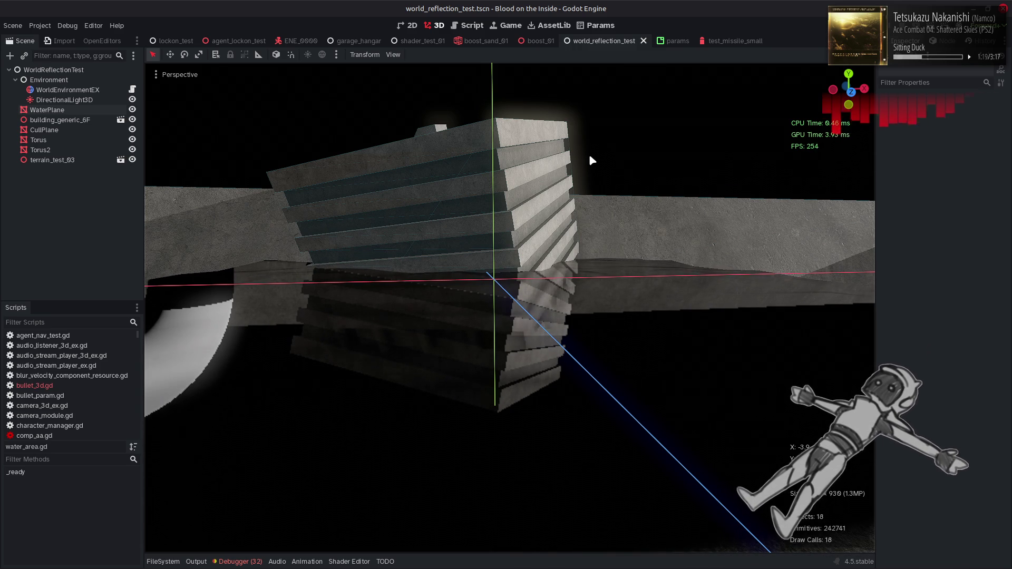
pyautogui.click(474, 33)
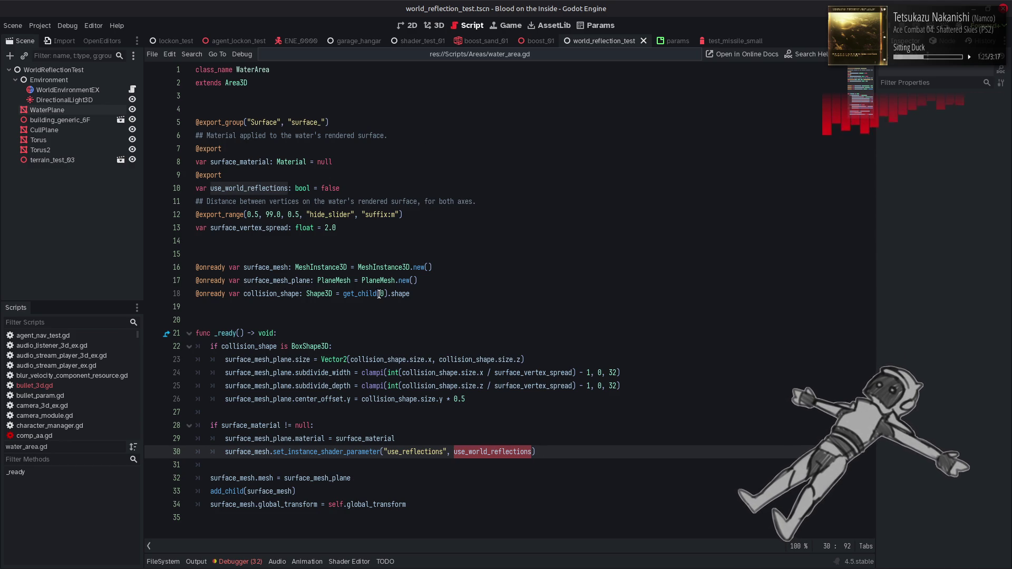
# Step: Open reflection_manager.gd from the script editor's Scripts list
pyautogui.moveTo(138, 338); pyautogui.dragTo(140, 386)
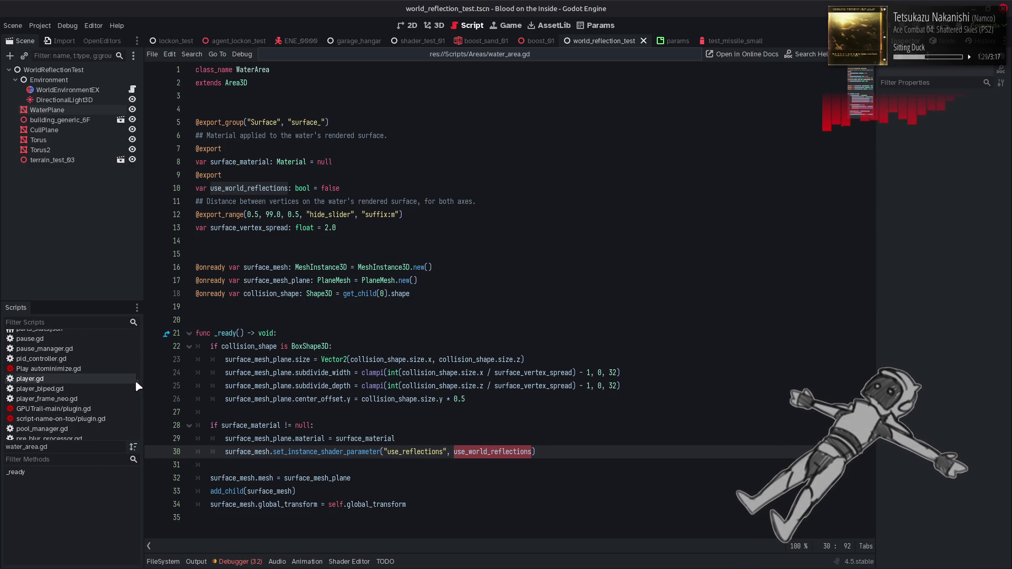
pyautogui.scroll(-3, 118, 381)
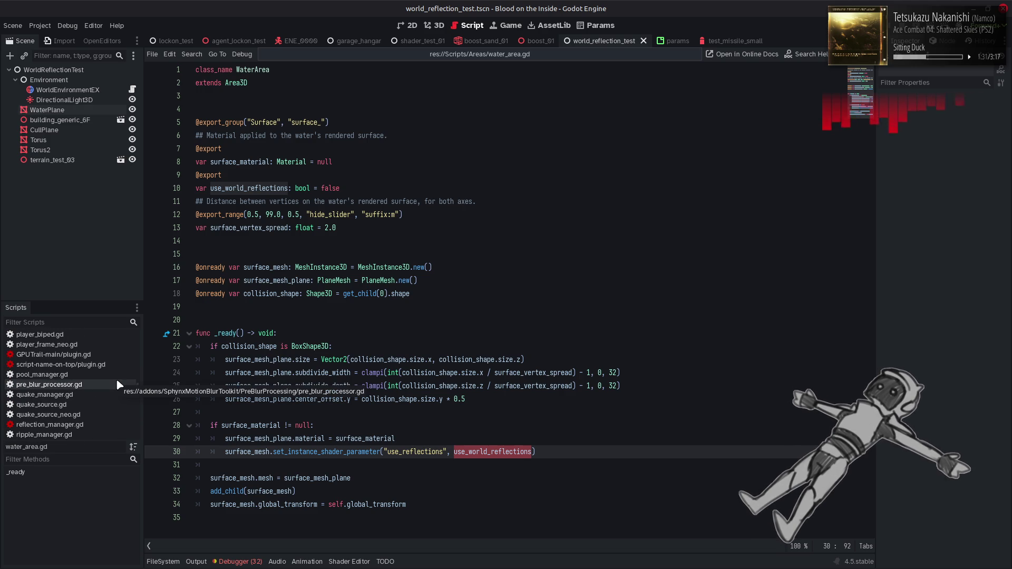
pyautogui.scroll(-2, 117, 381)
pyautogui.click(101, 396)
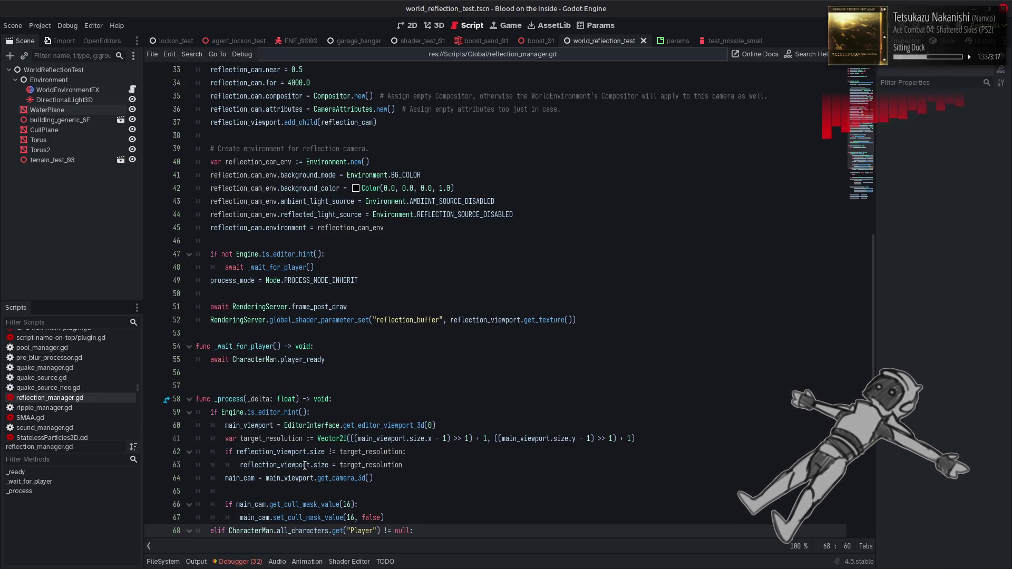
# Step: Scroll through reflection_manager.gd and back up, placing the caret below the variable declarations
pyautogui.scroll(-4, 476, 376)
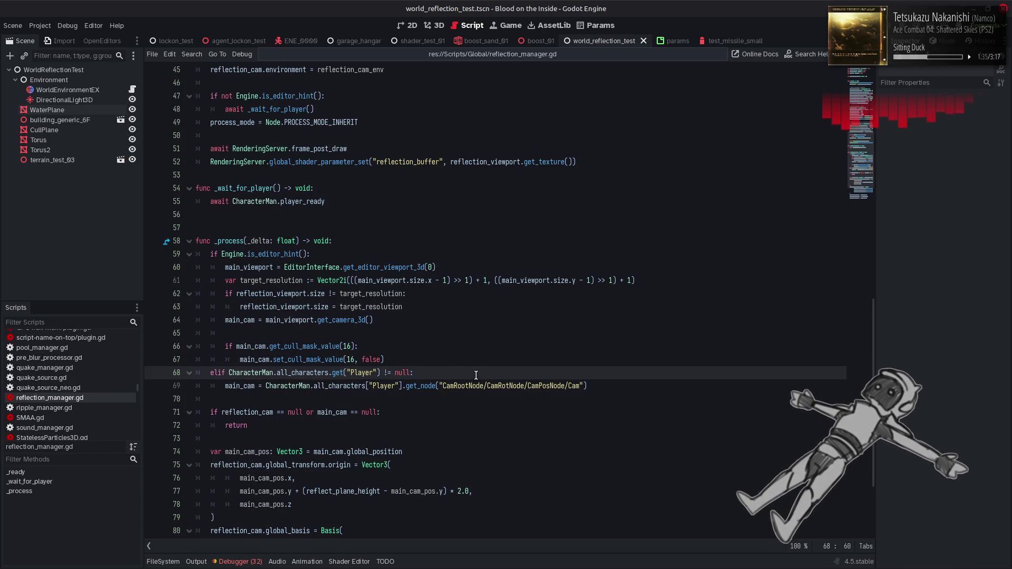
pyautogui.scroll(-2, 475, 375)
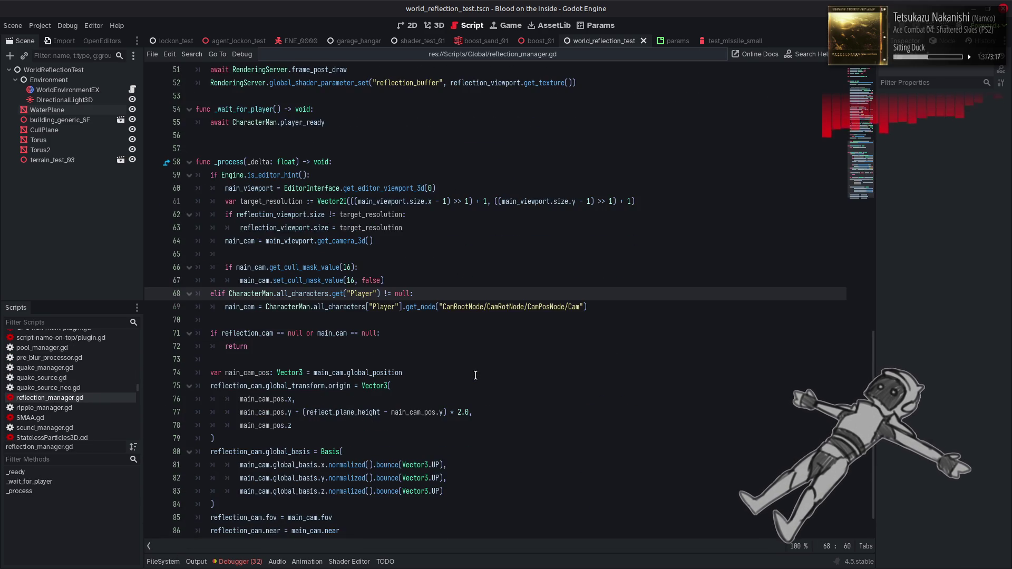
pyautogui.scroll(-1, 475, 375)
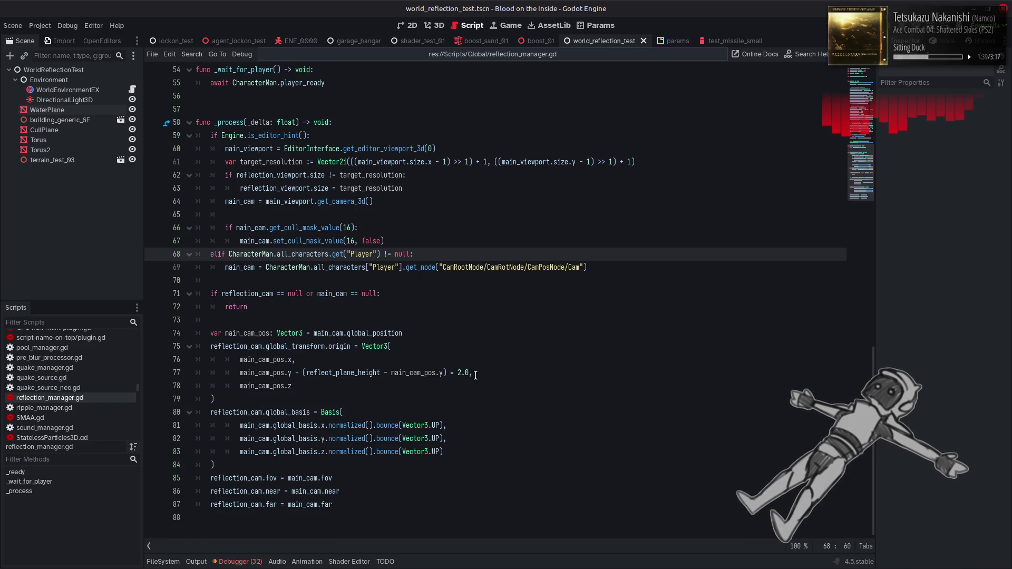
pyautogui.scroll(7, 475, 375)
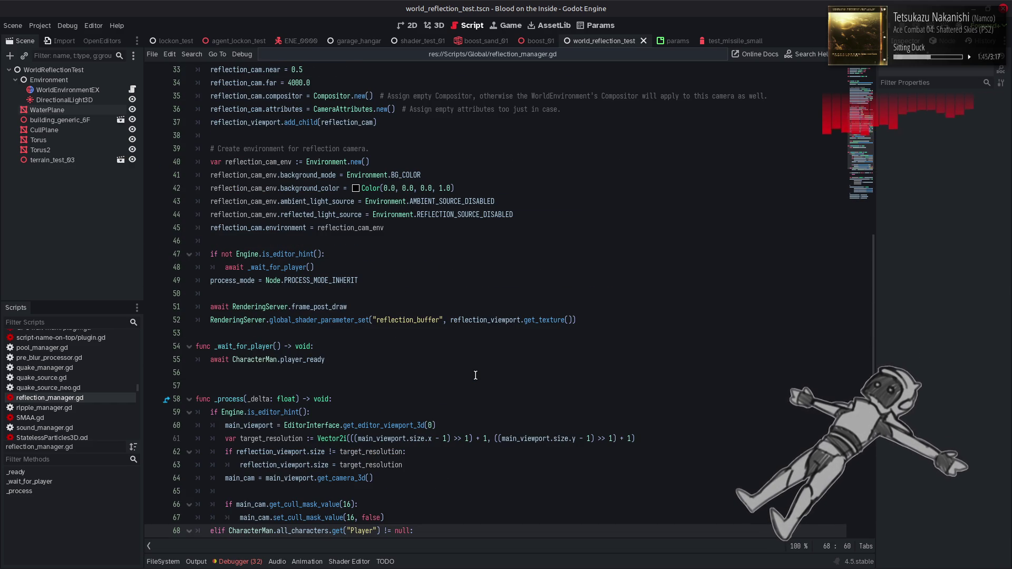
pyautogui.scroll(4, 475, 376)
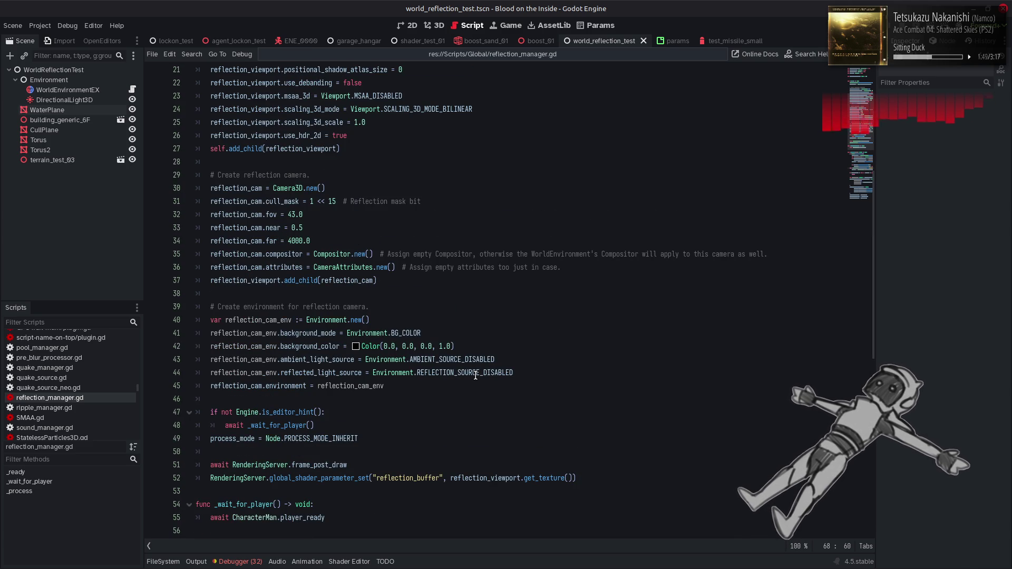
pyautogui.scroll(4, 475, 375)
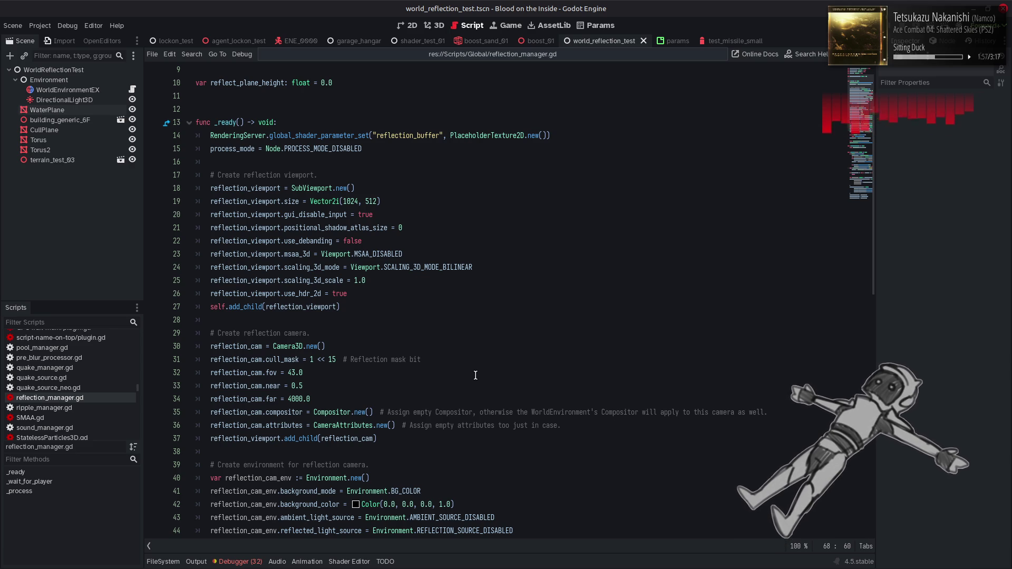
pyautogui.scroll(3, 475, 375)
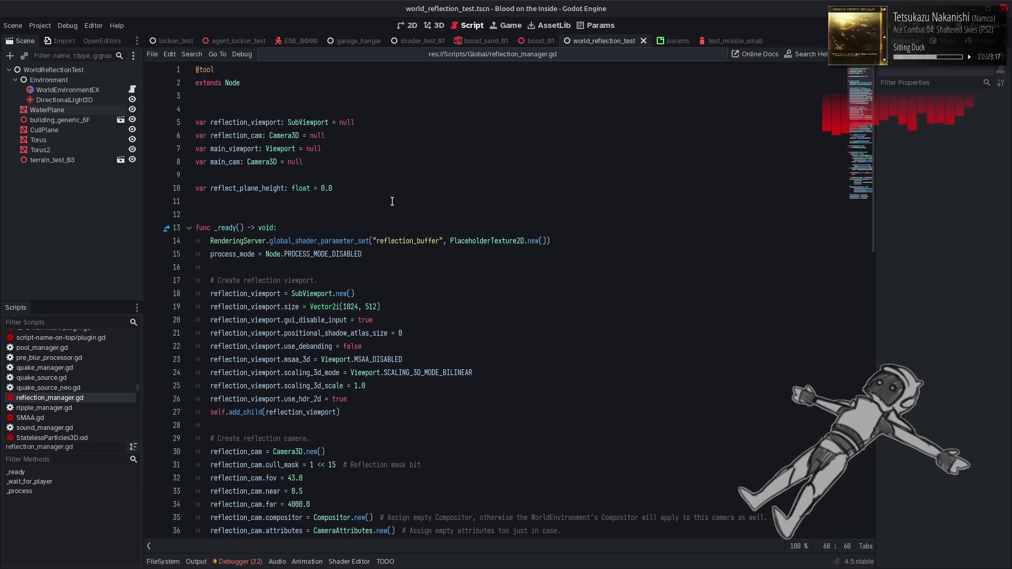
pyautogui.click(369, 192)
# Step: Declare var active: bool = false on line 10 of reflection_manager.gd and save
pyautogui.click(341, 177)
pyautogui.press('Return')
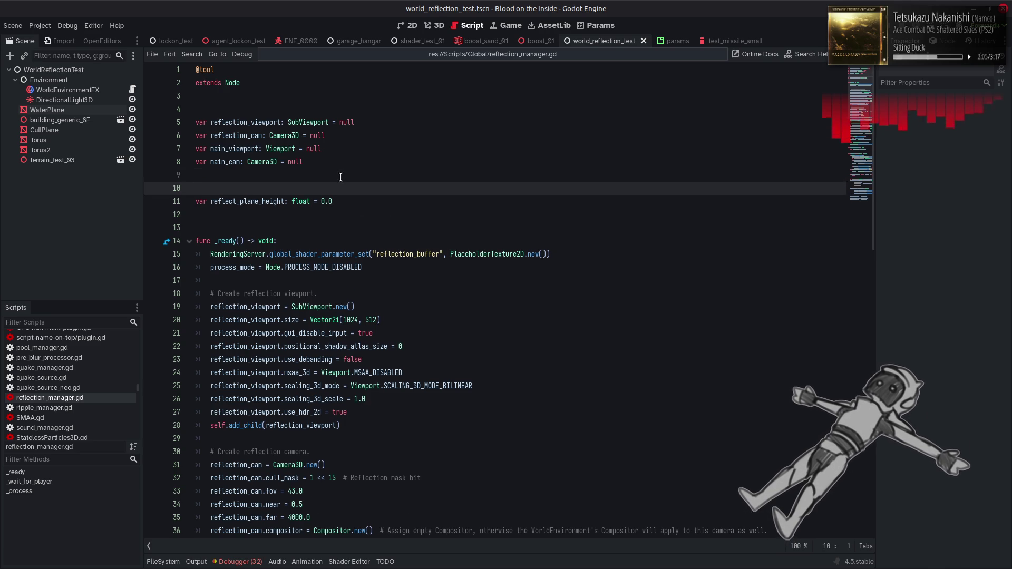
pyautogui.write('var a')
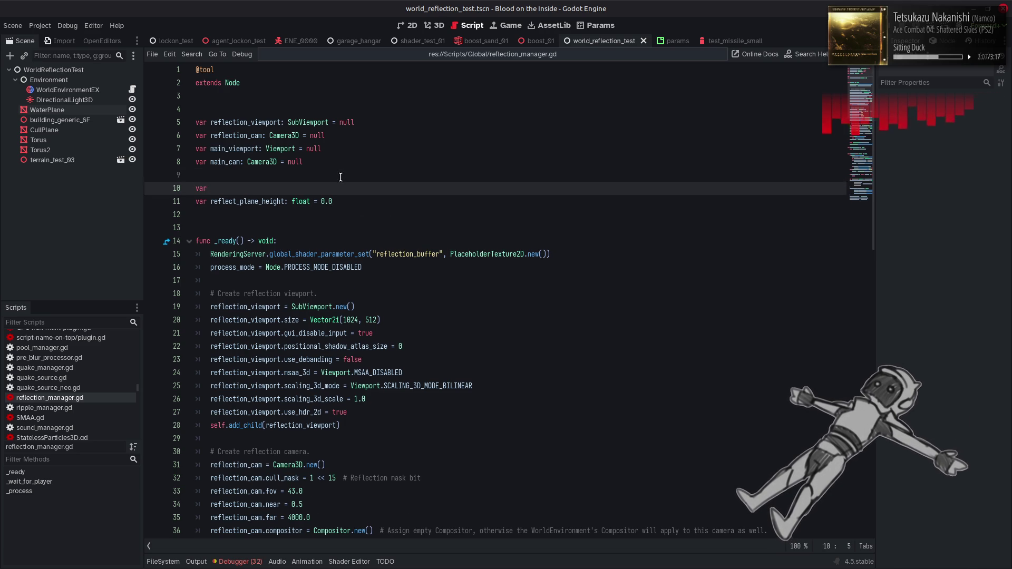
pyautogui.write('ctive: b')
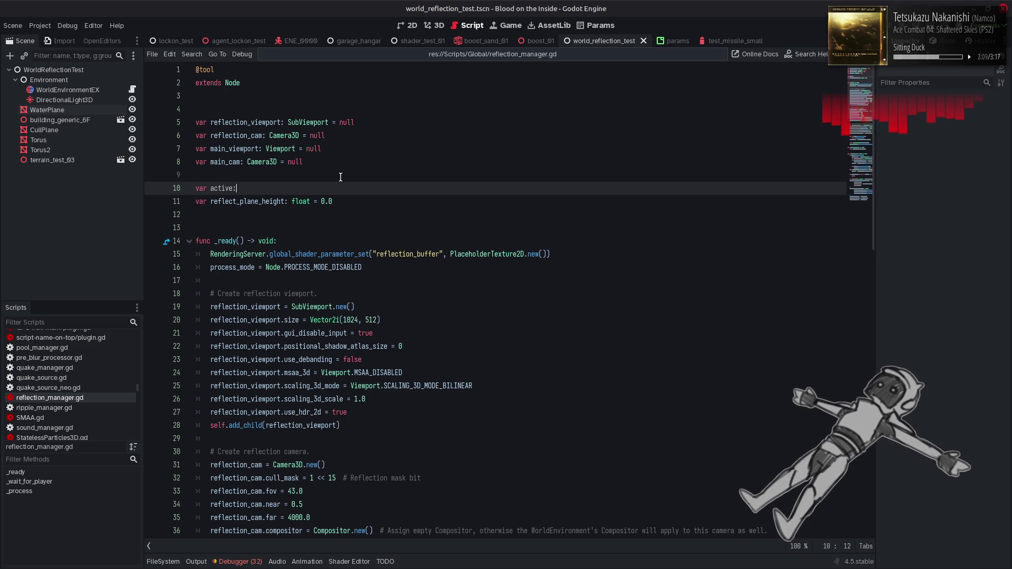
pyautogui.write('ool =')
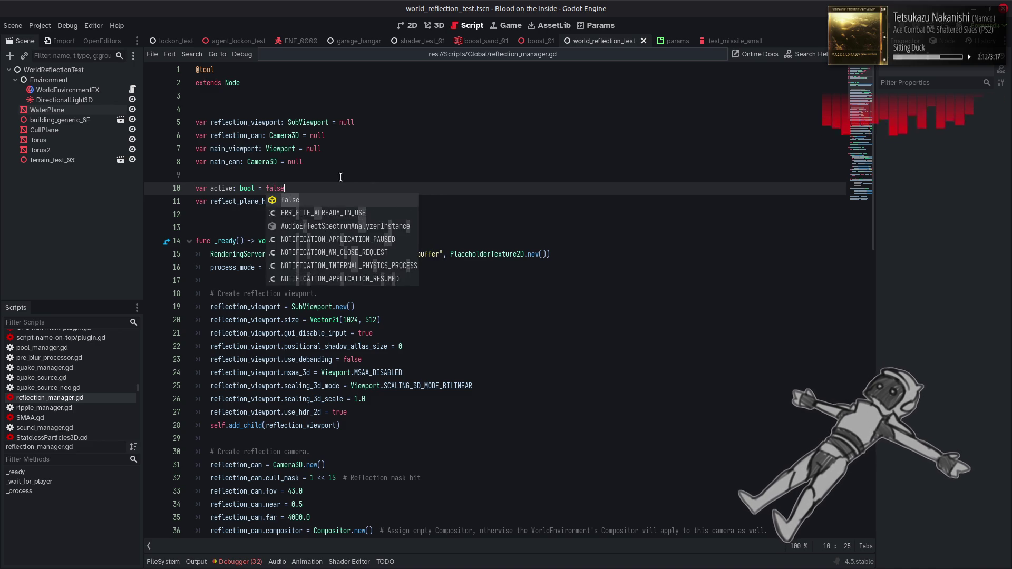
pyautogui.press('Escape')
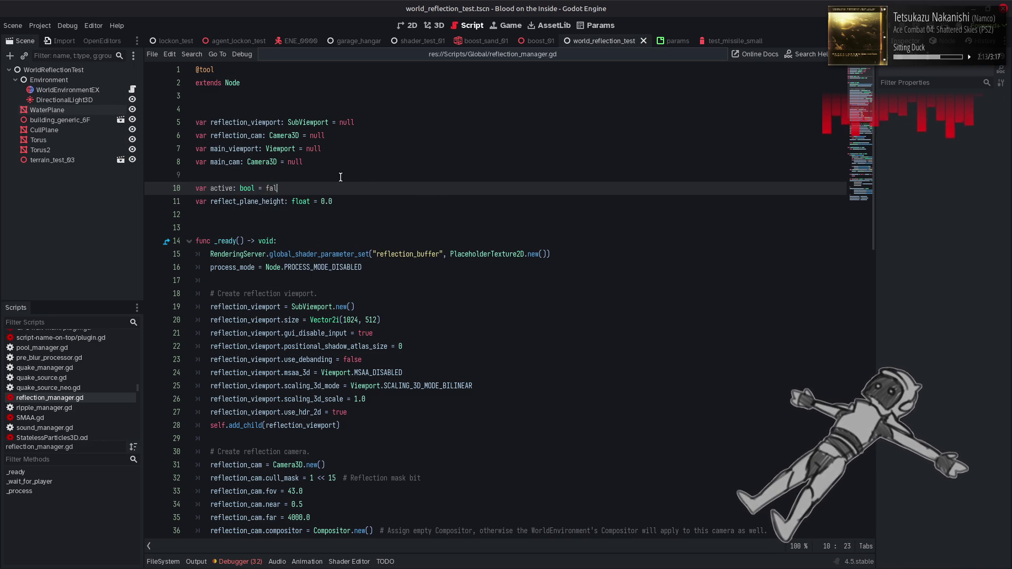
pyautogui.write('f')
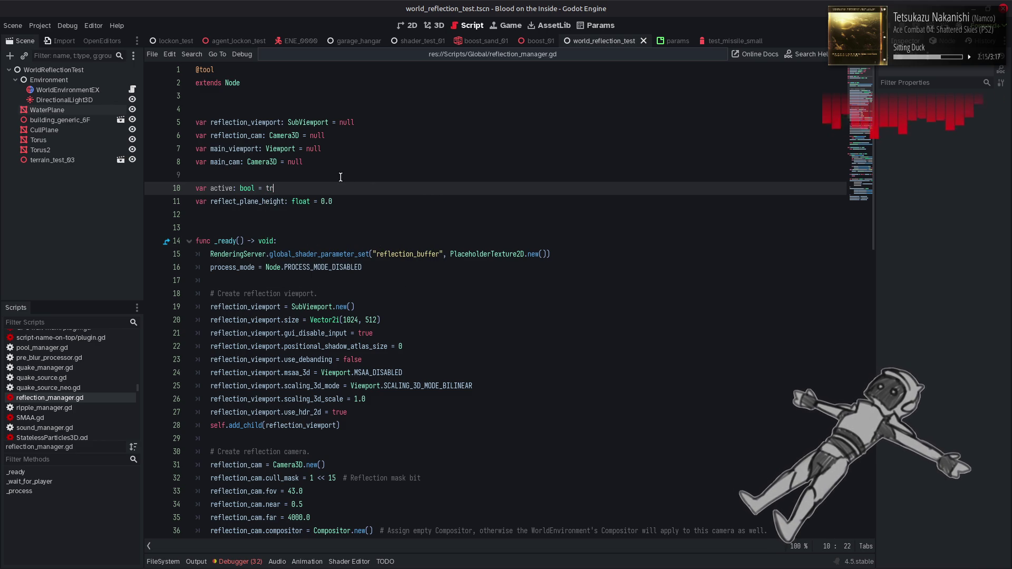
pyautogui.write('alse')
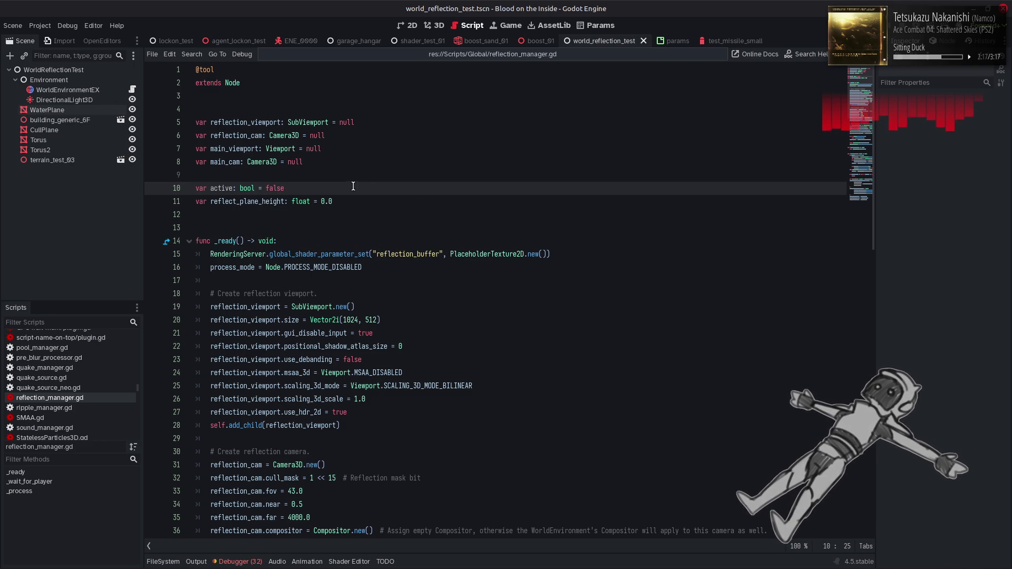
pyautogui.hotkey('ctrl', 's')
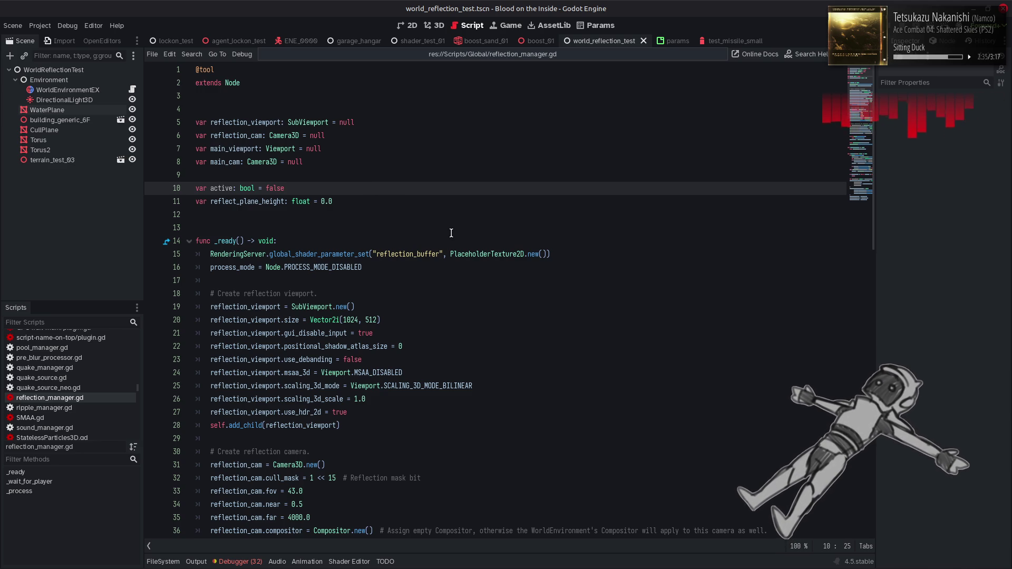
pyautogui.doubleClick(329, 373)
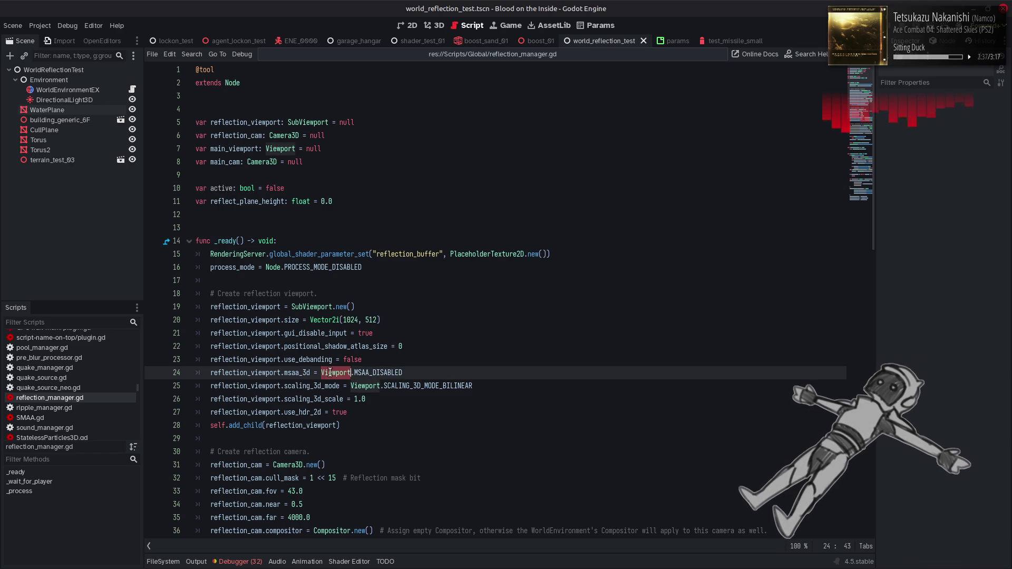
pyautogui.rightClick(330, 372)
pyautogui.click(371, 519)
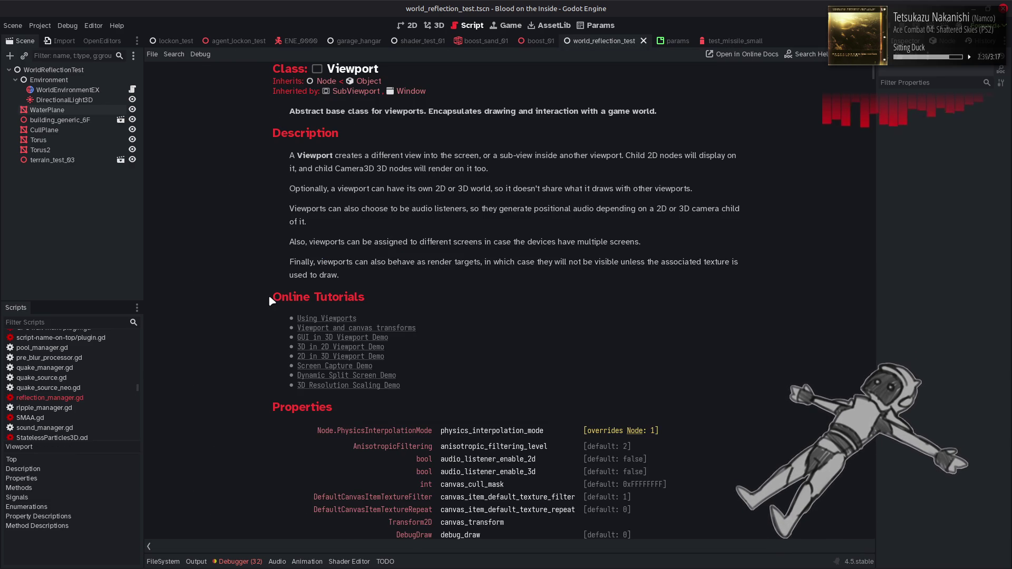
pyautogui.scroll(-15, 269, 300)
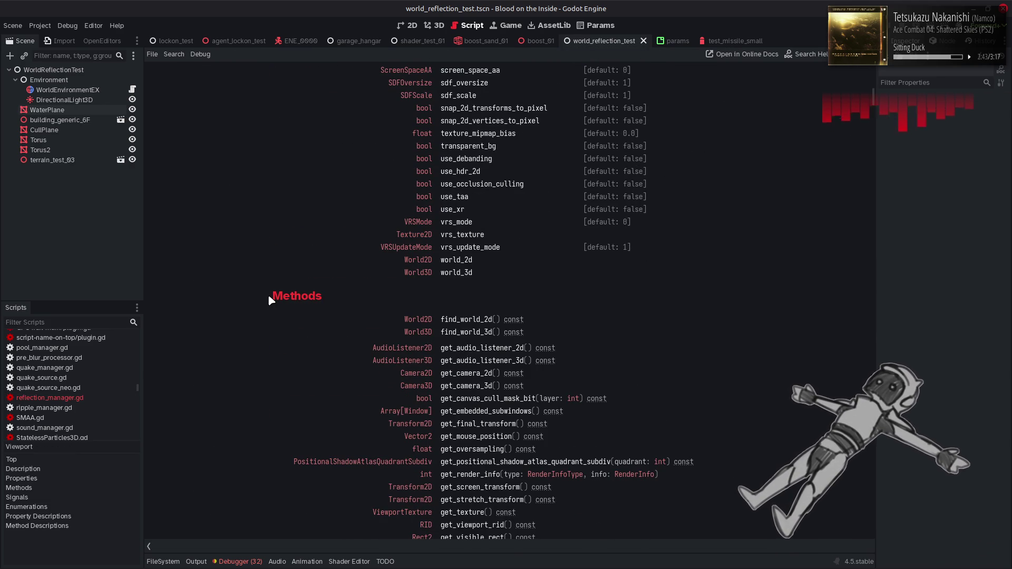
pyautogui.scroll(-10, 269, 298)
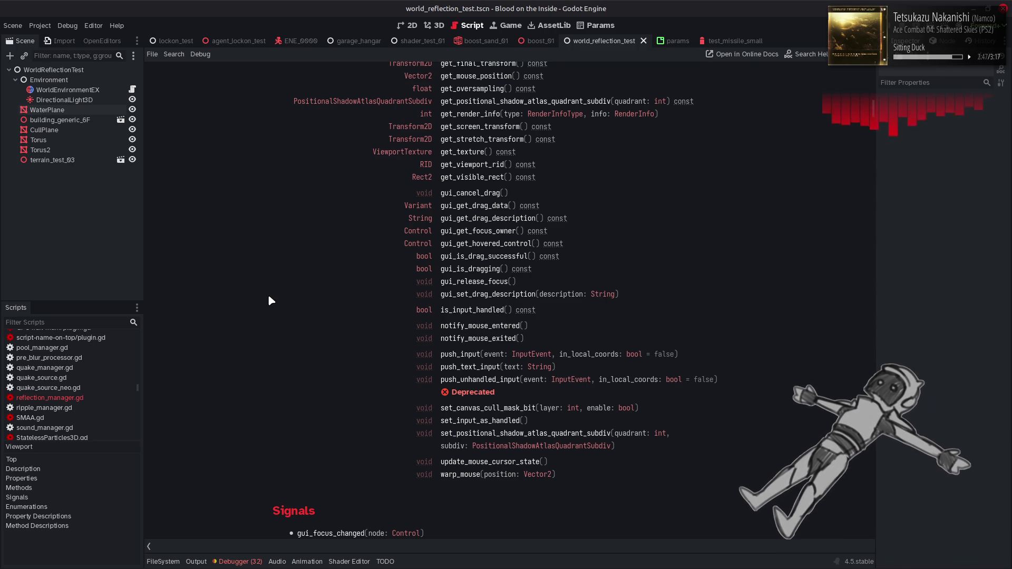
pyautogui.scroll(-10, 269, 300)
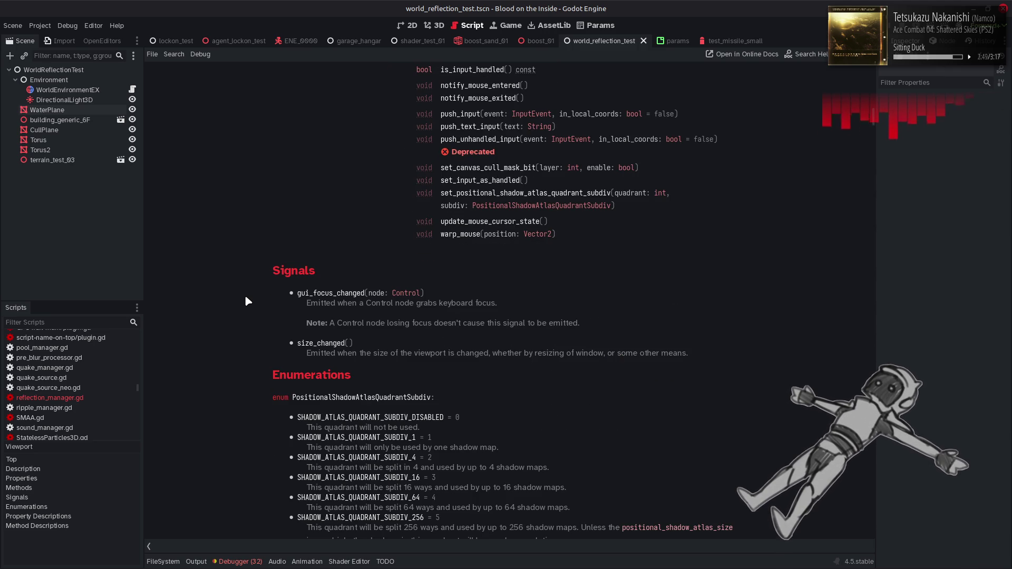
pyautogui.scroll(10, 245, 297)
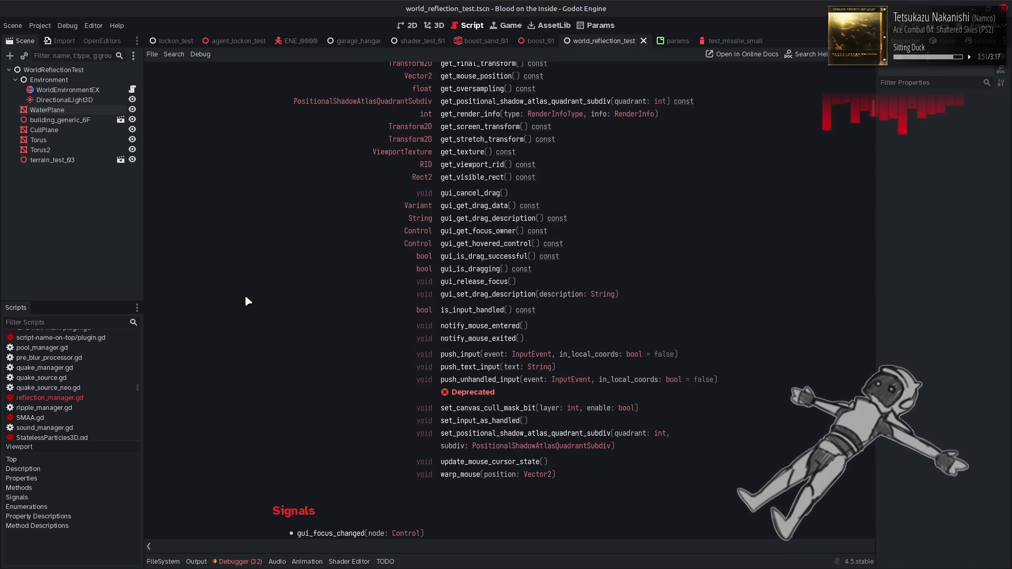
pyautogui.scroll(15, 245, 297)
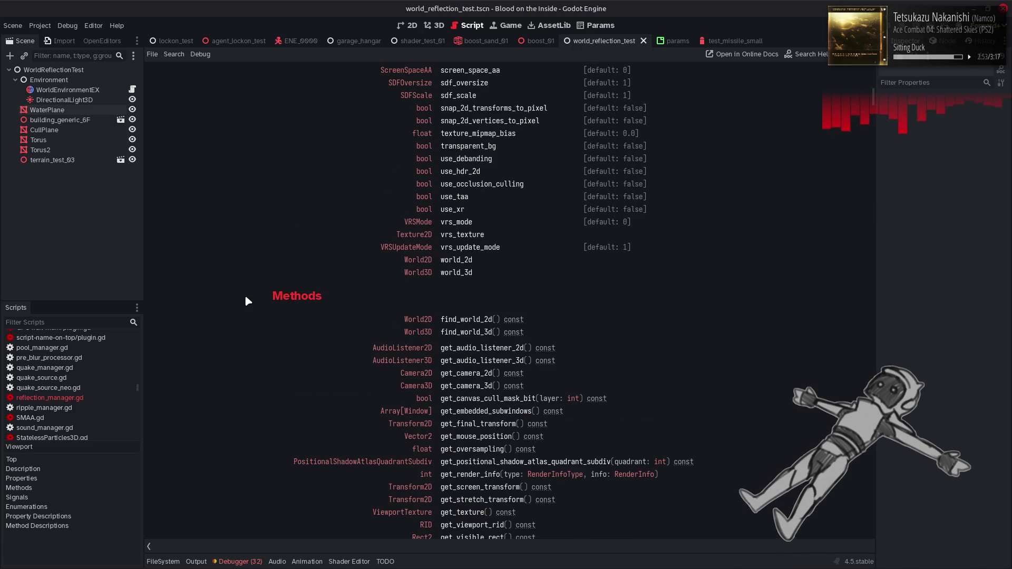
pyautogui.hotkey('alt', 'Left')
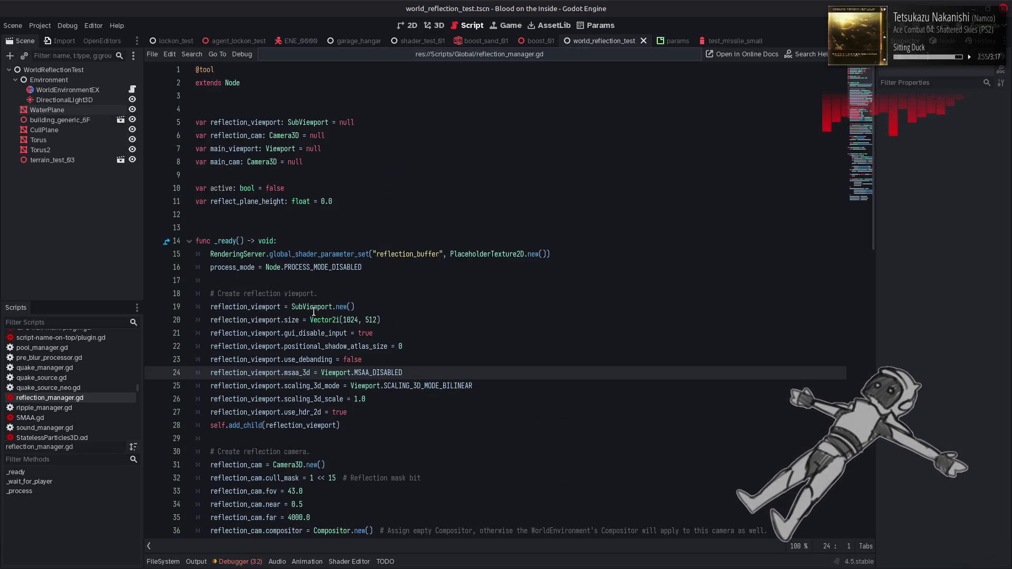
pyautogui.doubleClick(313, 306)
pyautogui.rightClick(313, 305)
pyautogui.click(358, 458)
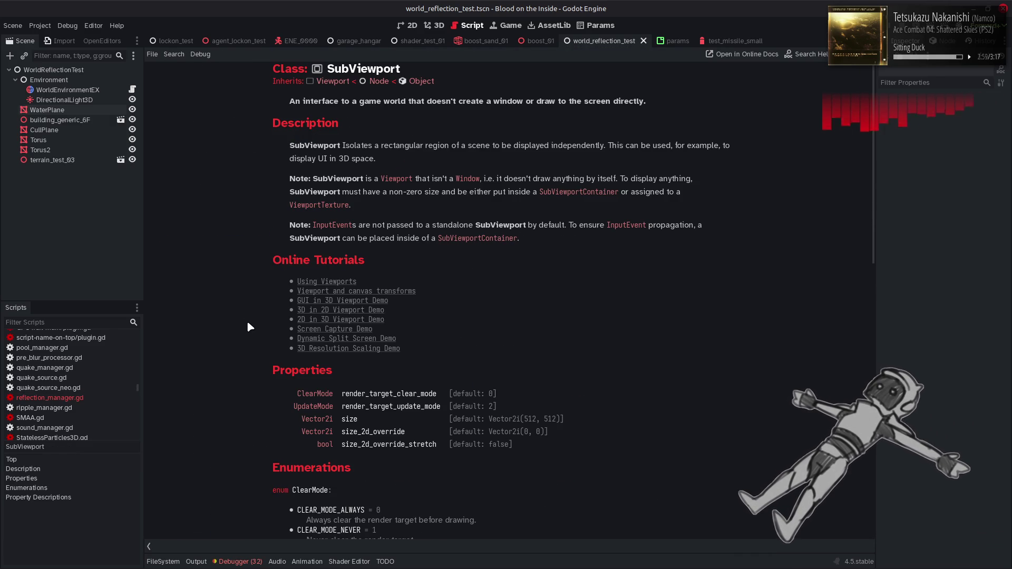
pyautogui.click(395, 407)
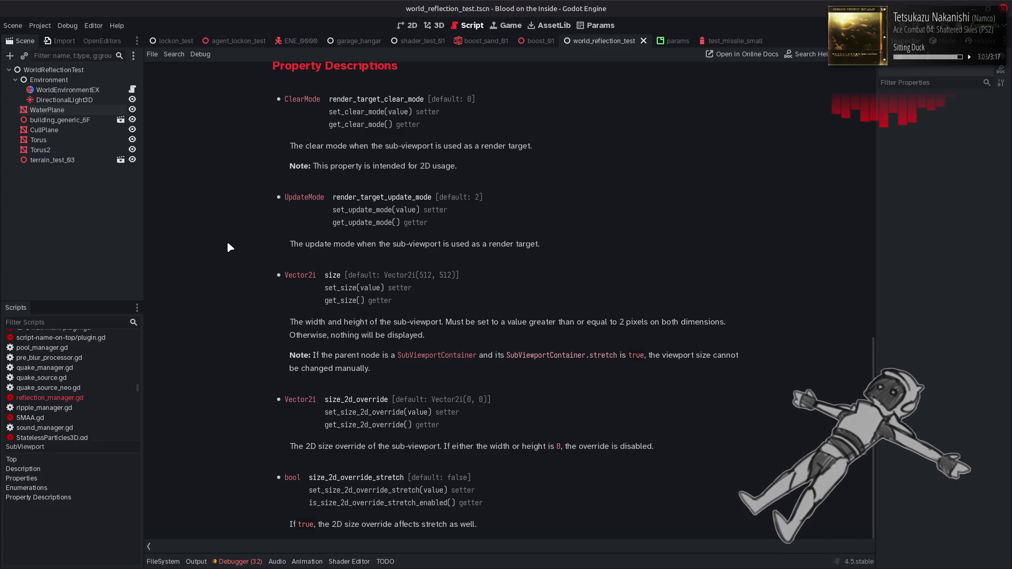
pyautogui.scroll(3, 242, 194)
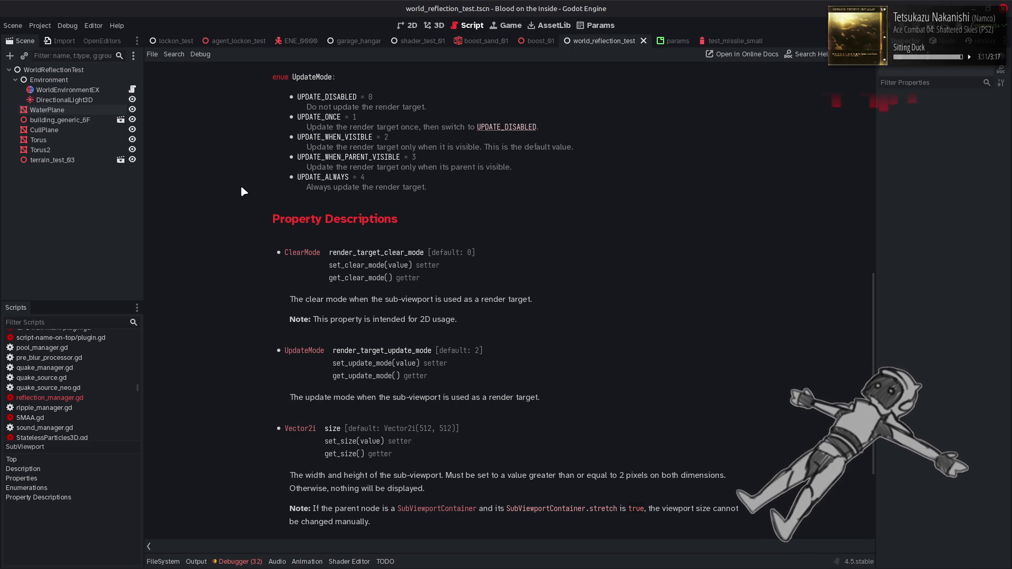
pyautogui.hotkey('alt', 'Left')
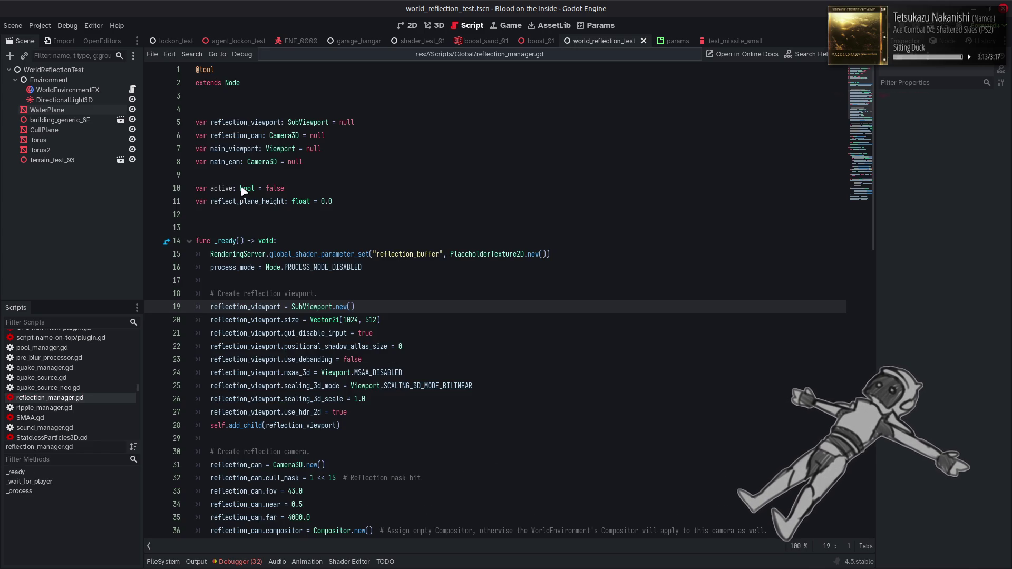
pyautogui.rightClick(294, 466)
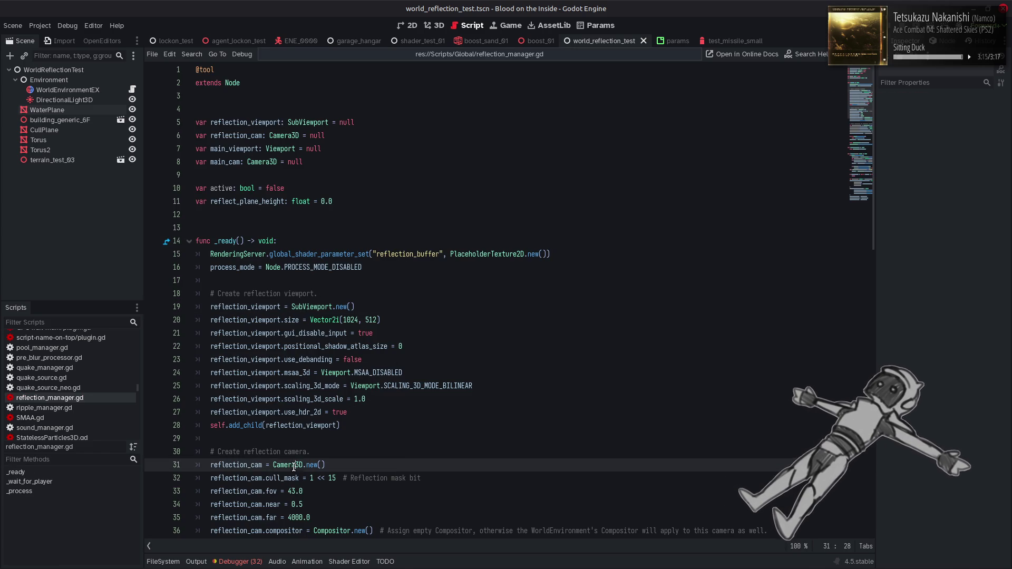
pyautogui.click(343, 563)
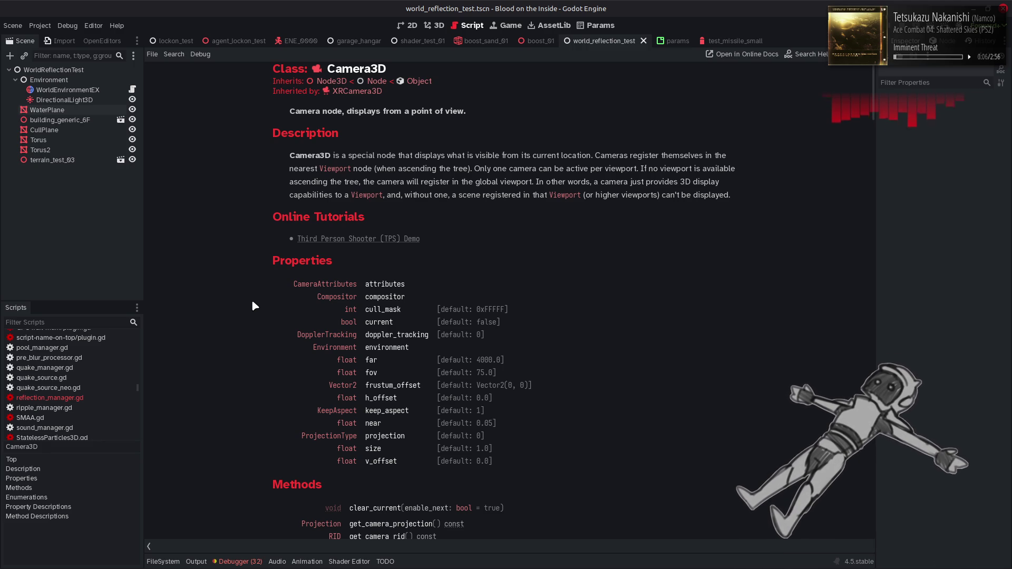
pyautogui.scroll(-5, 254, 306)
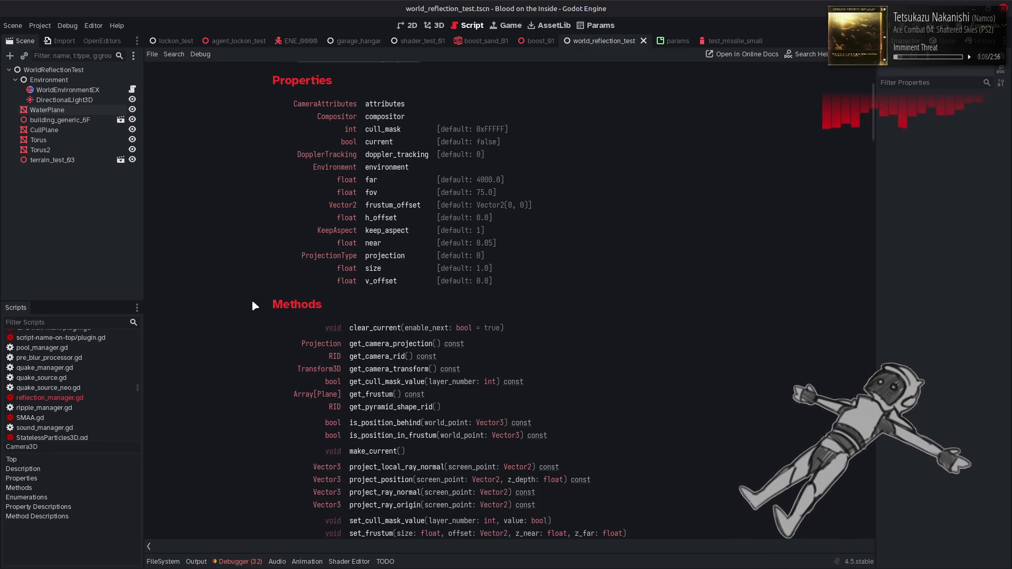
pyautogui.scroll(-5, 255, 306)
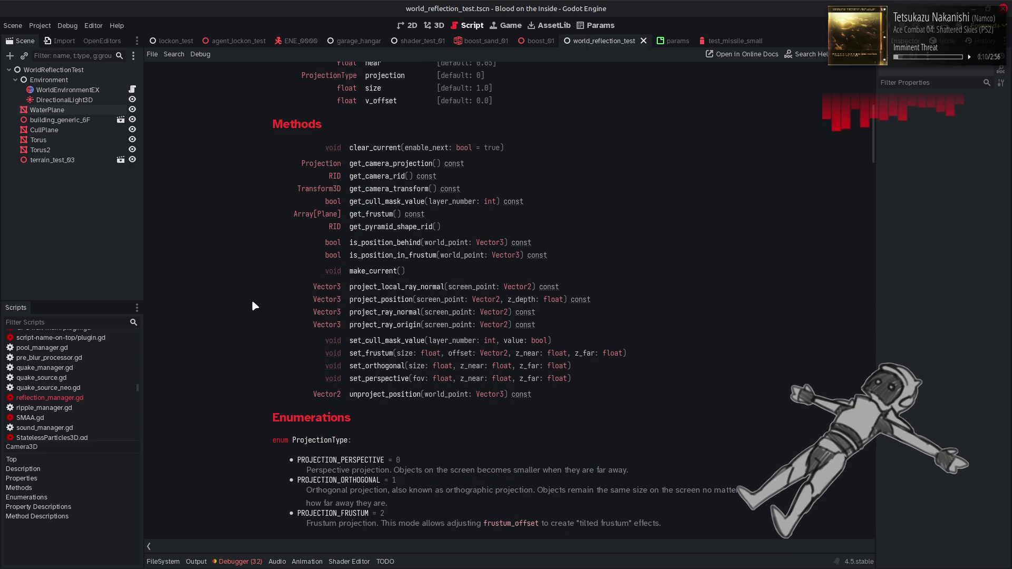
pyautogui.hotkey('alt', 'Left')
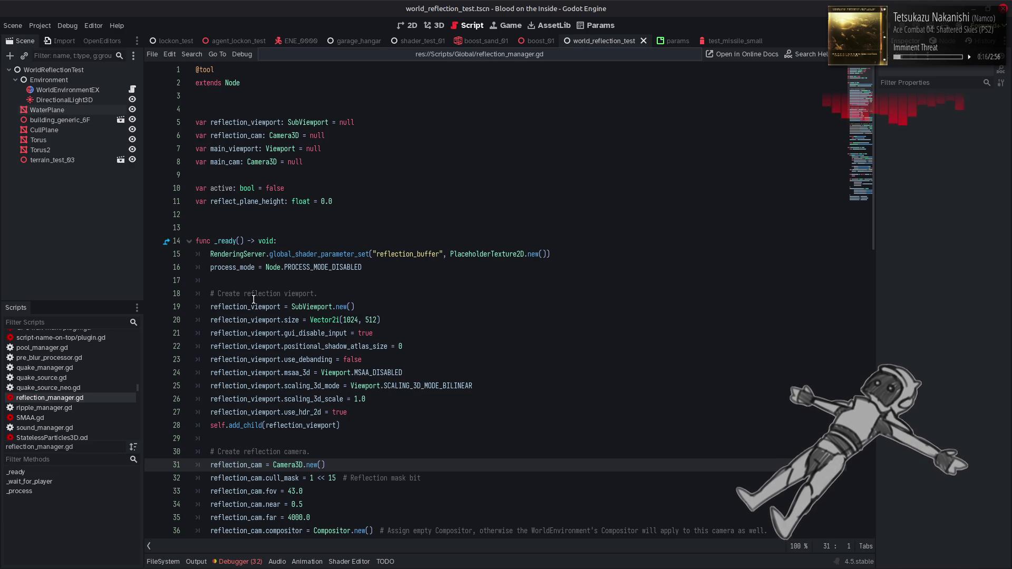
# Step: Select 'active' on line 10, then scroll down to _process() near line 72
pyautogui.doubleClick(221, 188)
pyautogui.scroll(-5, 456, 429)
pyautogui.scroll(-3, 456, 430)
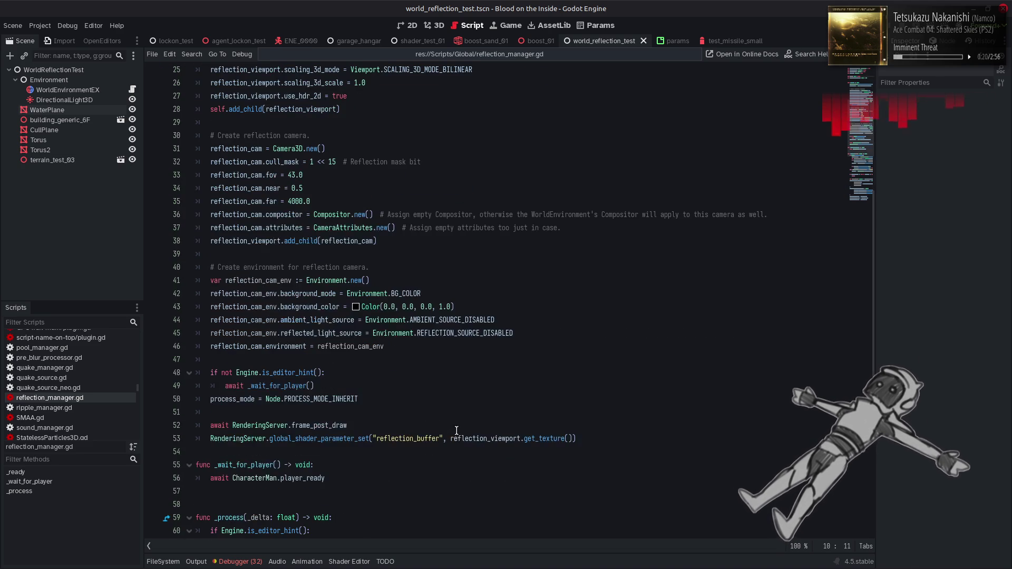
pyautogui.scroll(-4, 453, 431)
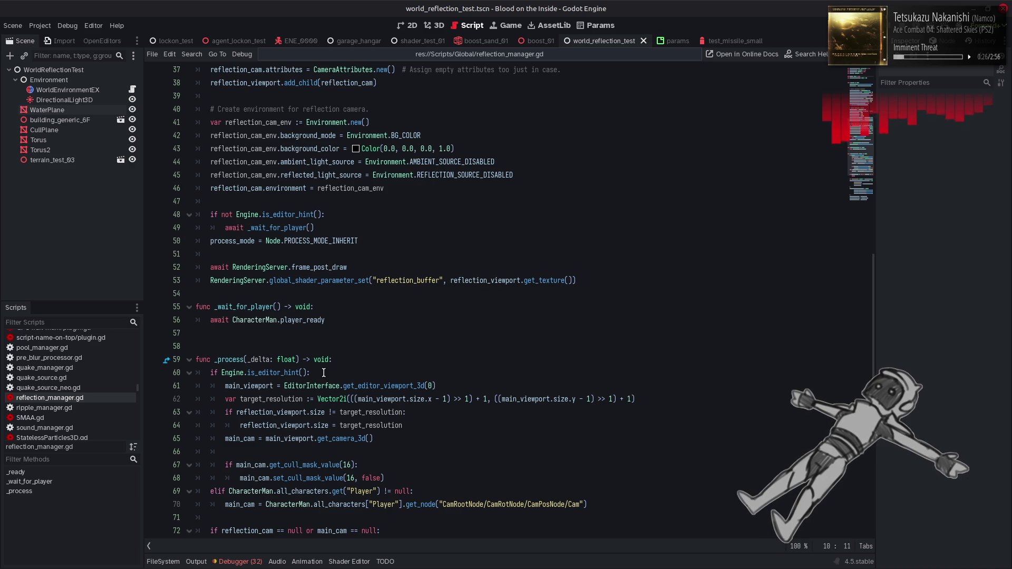
pyautogui.scroll(-3, 324, 372)
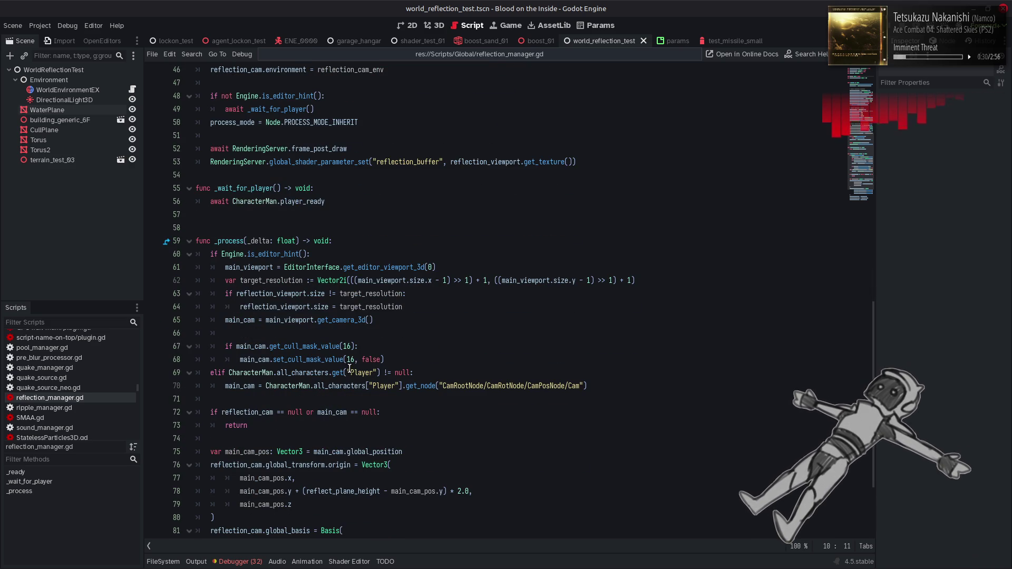
pyautogui.scroll(-3, 349, 367)
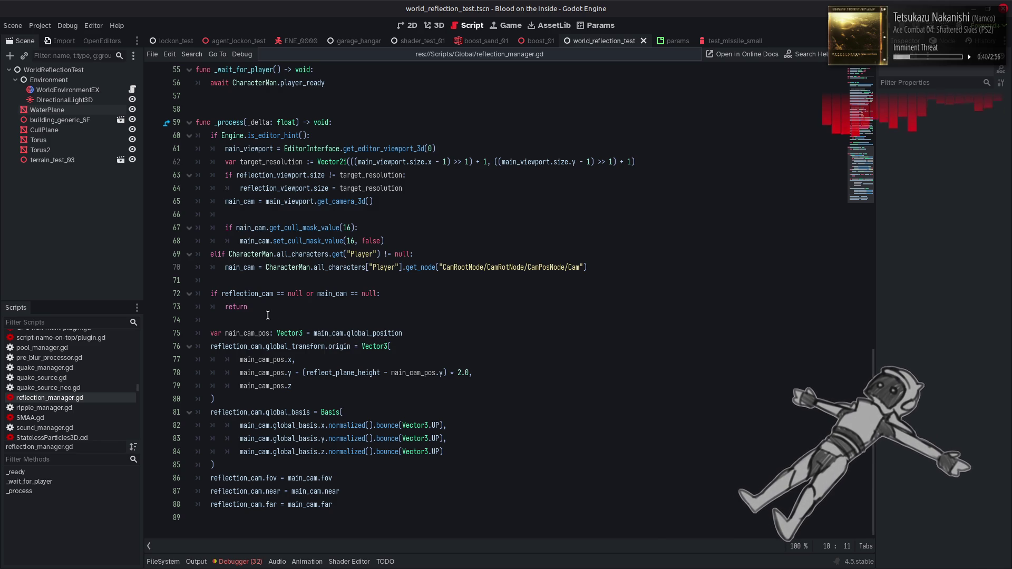
pyautogui.click(222, 292)
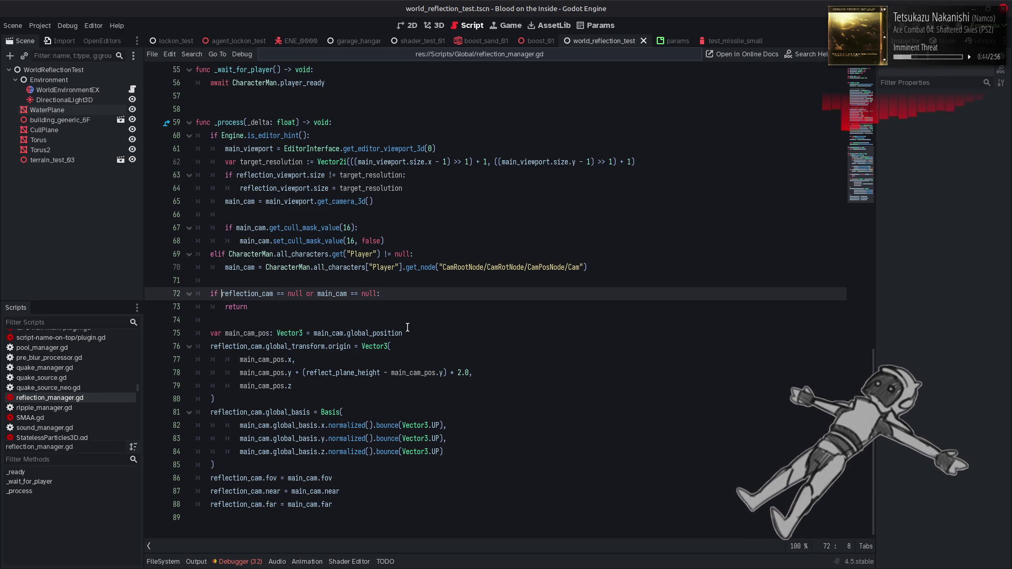
# Step: Make _process() return early when inactive by adding '!active or' to its condition, and save
pyautogui.write('not active o')
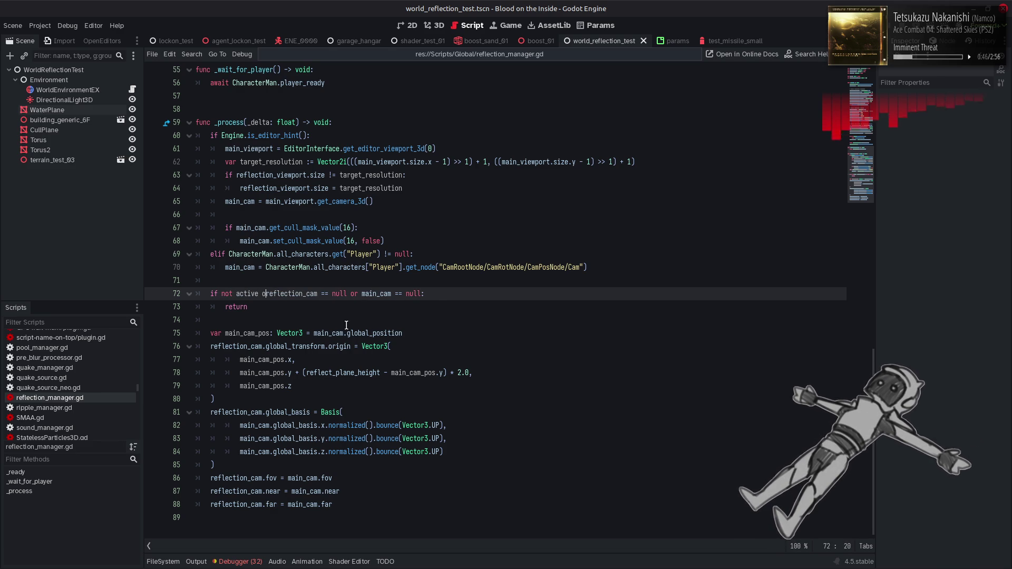
pyautogui.write('r')
pyautogui.press('Left')
pyautogui.press('Left')
pyautogui.press('Left')
pyautogui.press('Left')
pyautogui.press('Left')
pyautogui.press('Left')
pyautogui.press('BackSpace')
pyautogui.press('BackSpace')
pyautogui.press('BackSpace')
pyautogui.write('!')
pyautogui.click(362, 309)
pyautogui.hotkey('ctrl', 's')
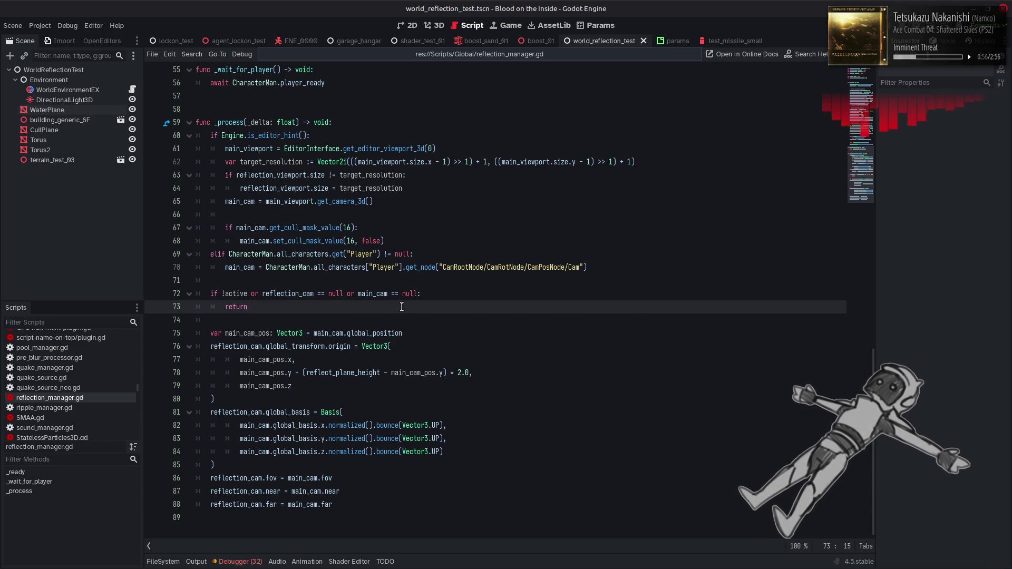
# Step: Change the default value of active on line 10 from false to true
pyautogui.scroll(15, 402, 306)
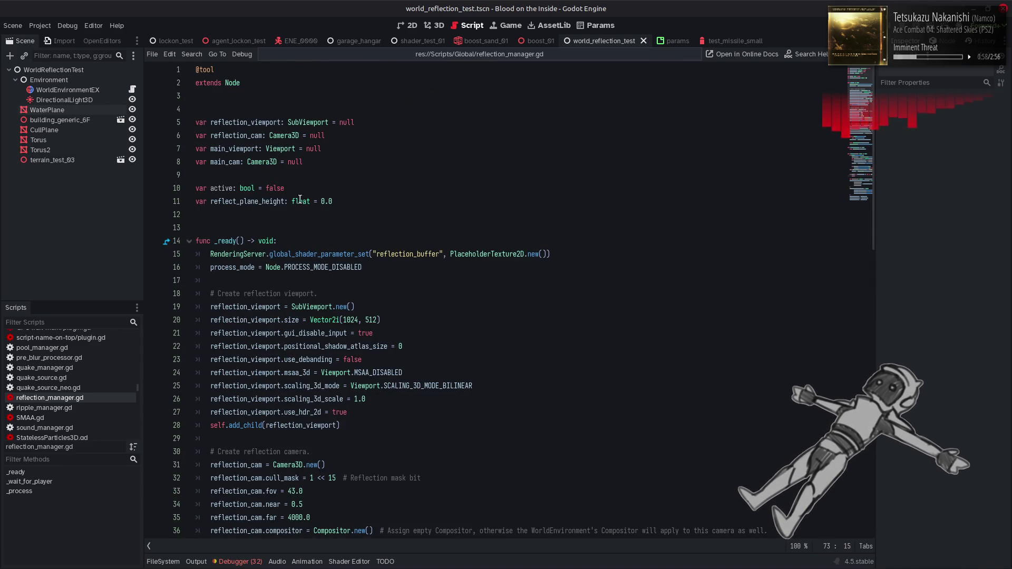
pyautogui.click(272, 186)
pyautogui.doubleClick(272, 186)
pyautogui.write('true')
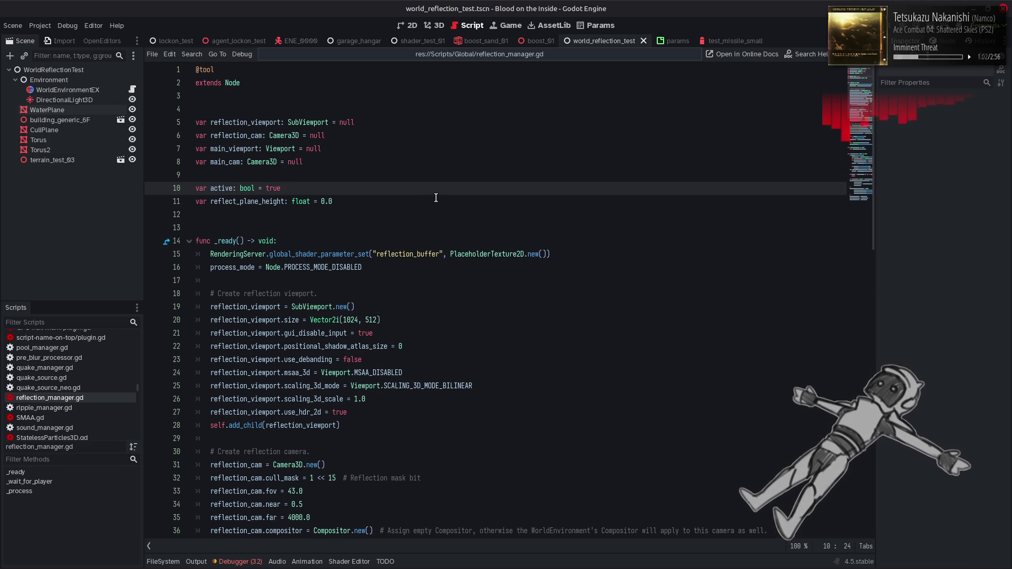
# Step: Review the script, return to line 11, and show the FileSystem panel listing water_area.gd
pyautogui.scroll(-7, 436, 198)
pyautogui.scroll(-5, 442, 213)
pyautogui.scroll(-5, 474, 266)
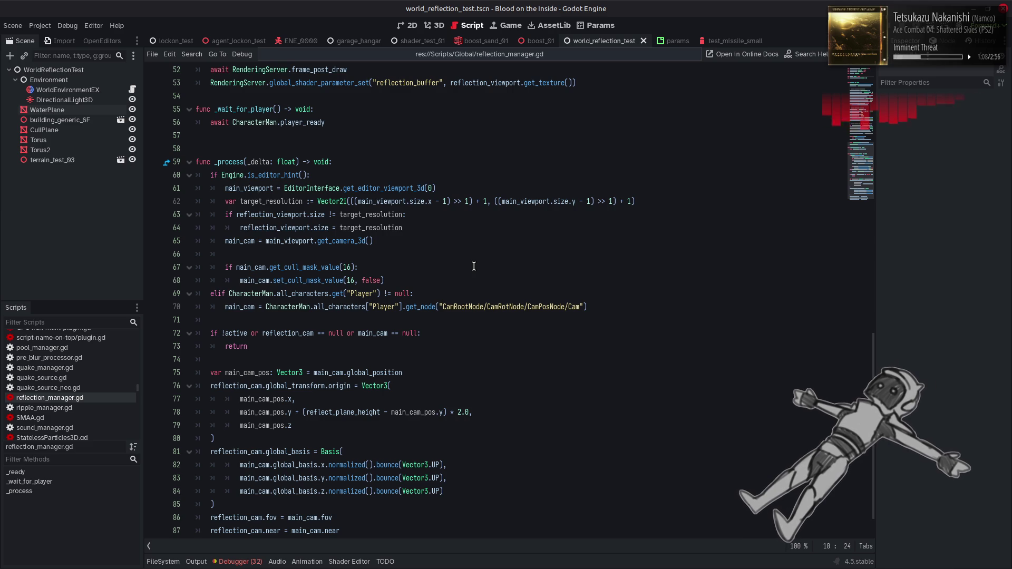
pyautogui.scroll(-1, 474, 266)
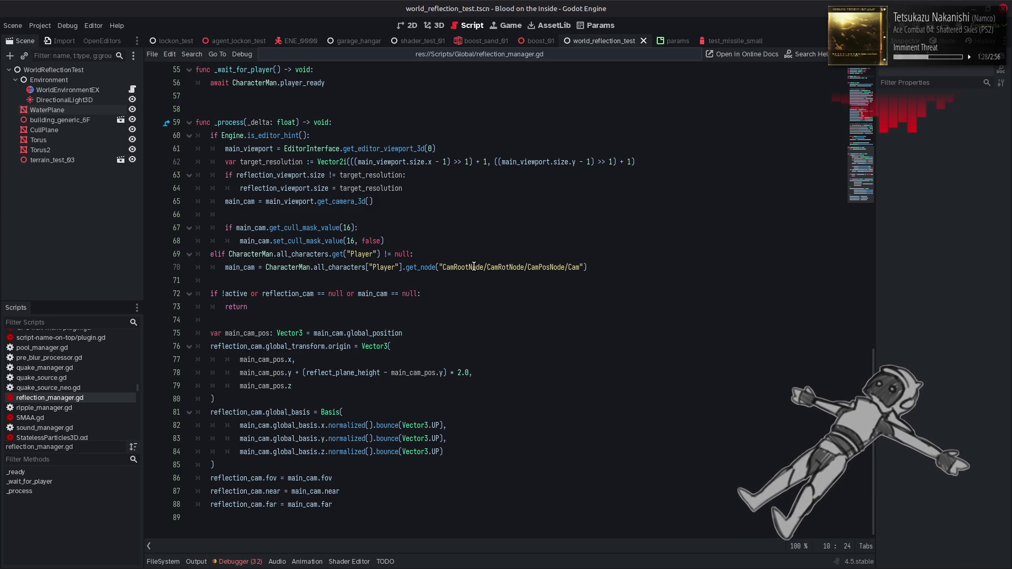
pyautogui.scroll(18, 361, 210)
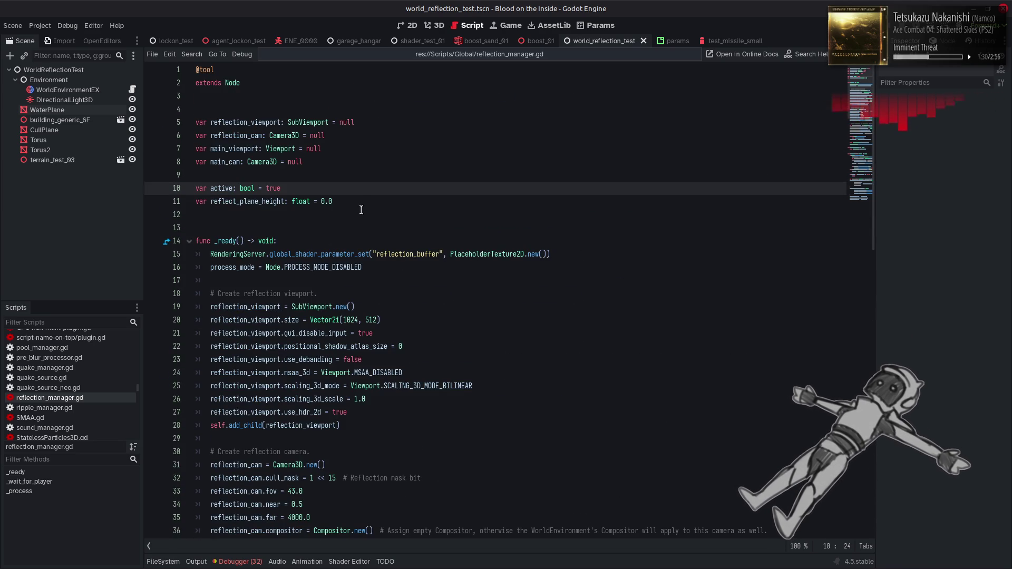
pyautogui.click(362, 203)
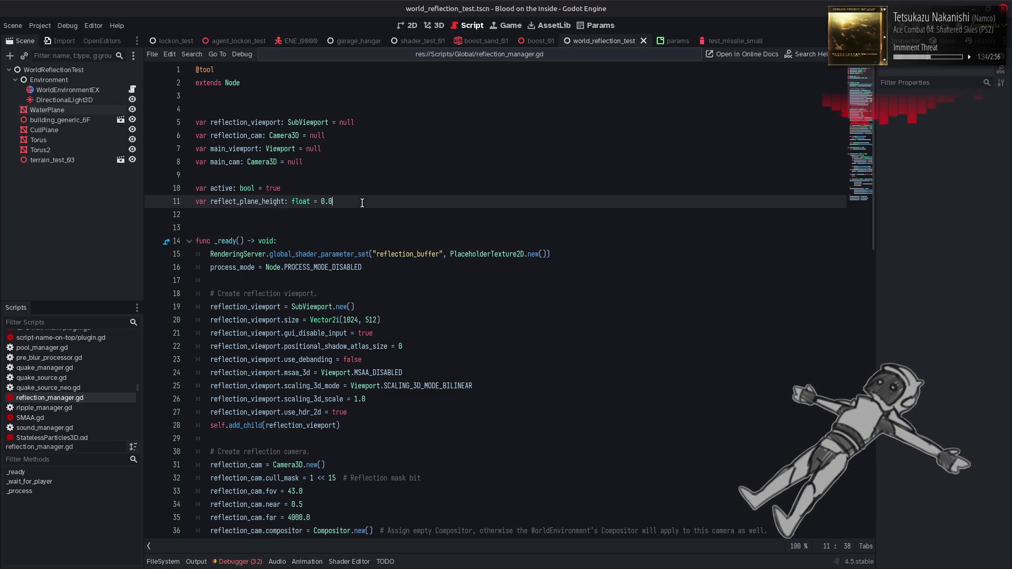
pyautogui.click(174, 562)
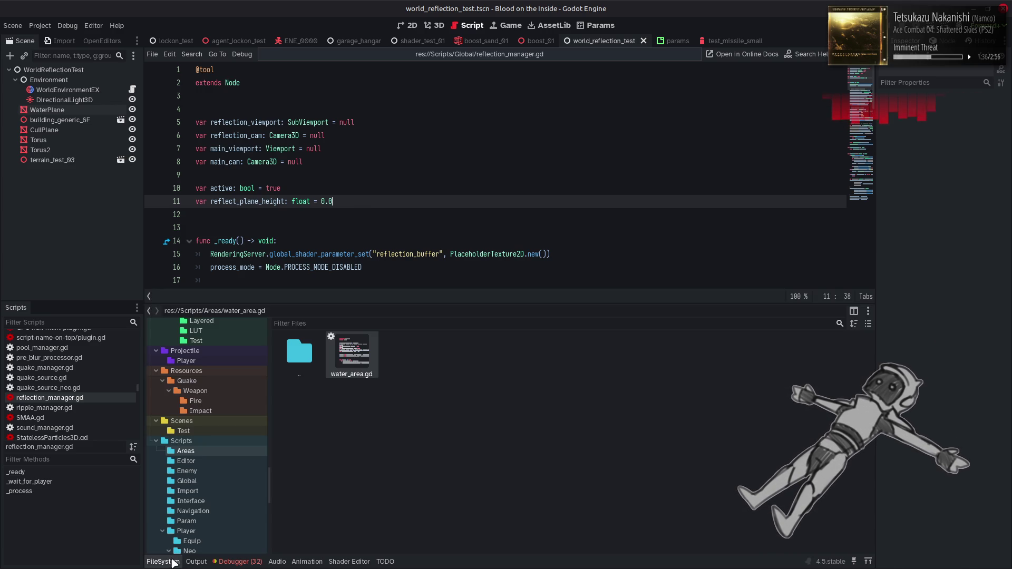
# Step: Open water_area.gd, hide the FileSystem panel, and return to reflection_manager.gd
pyautogui.doubleClick(352, 363)
pyautogui.click(167, 562)
pyautogui.click(167, 562)
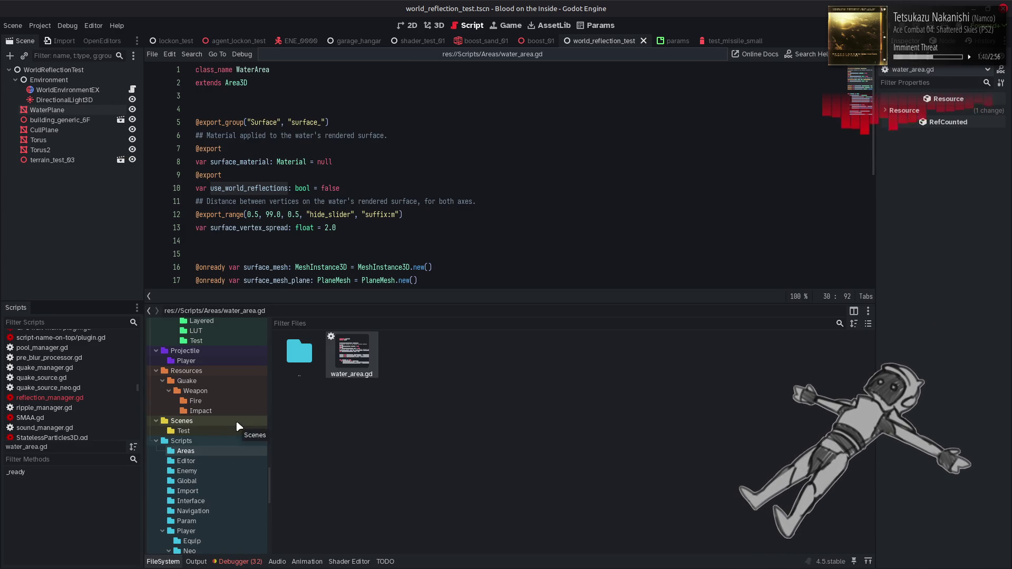
pyautogui.click(164, 562)
pyautogui.hotkey('alt', 'Left')
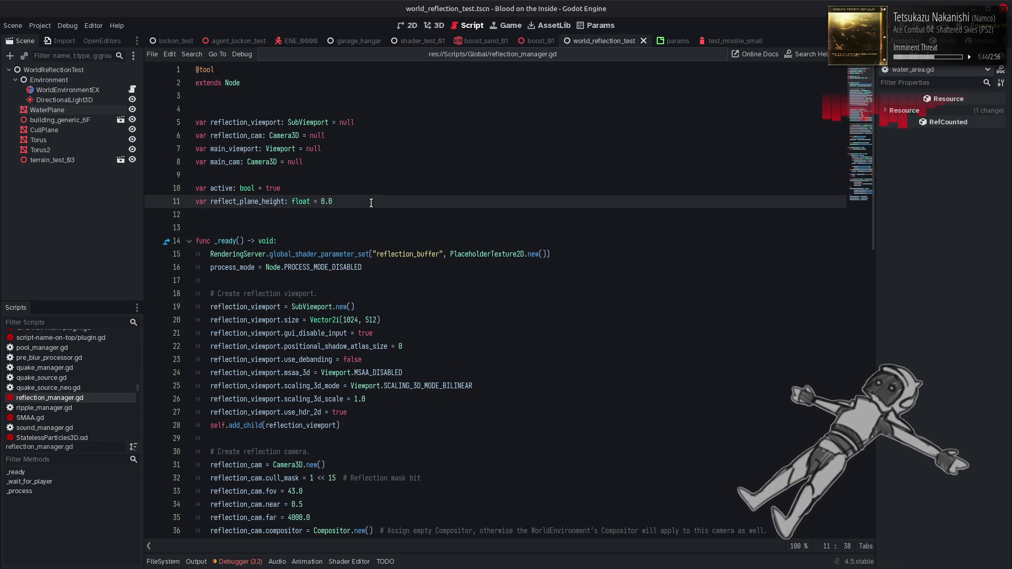
# Step: Add var reflectors: Array[Node3D] = [] on line 12 after reflect_plane_height
pyautogui.press('Return')
pyautogui.write('var reflectors')
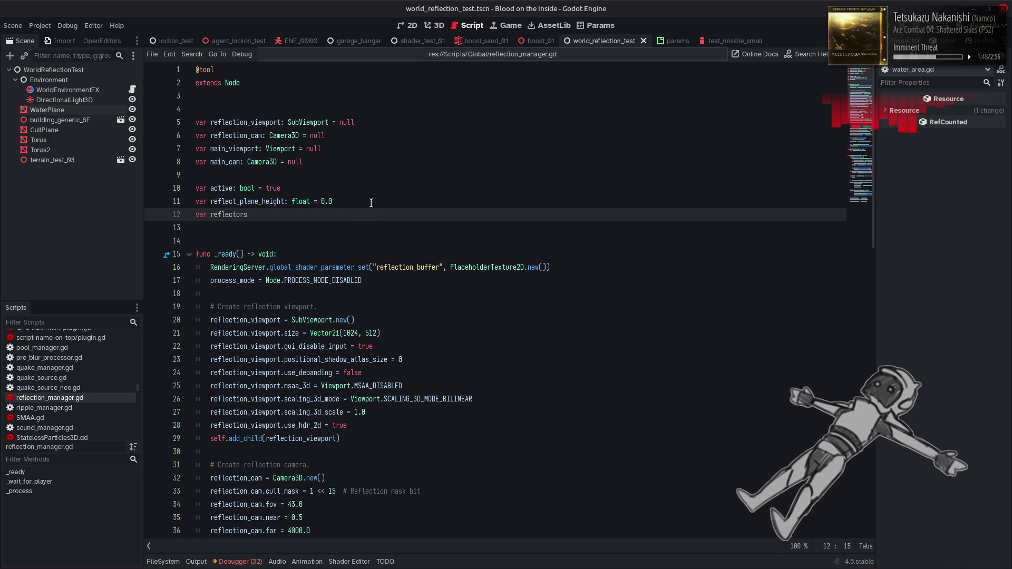
pyautogui.write(': Node3D')
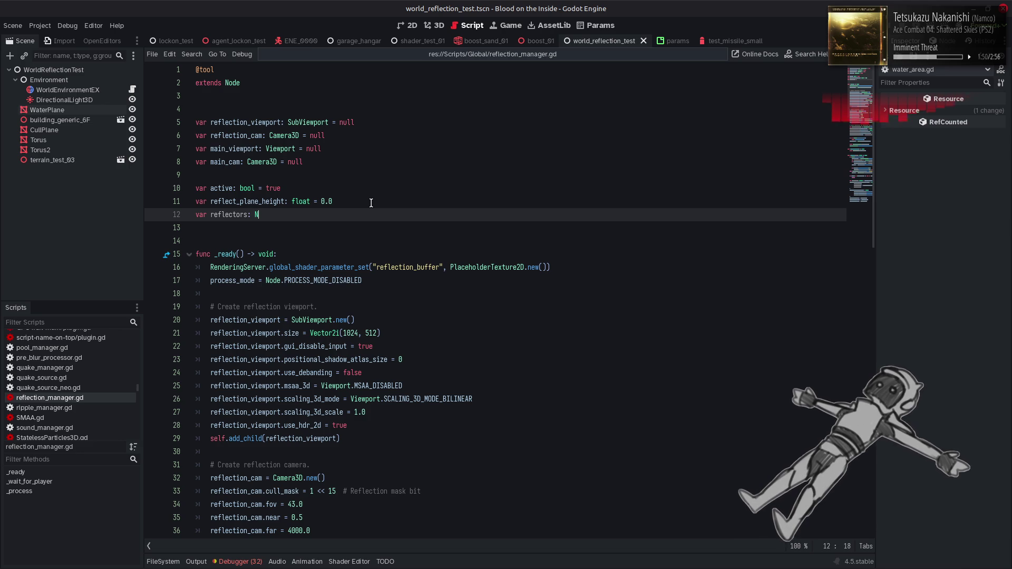
pyautogui.press('BackSpace')
pyautogui.press('BackSpace')
pyautogui.press('BackSpace')
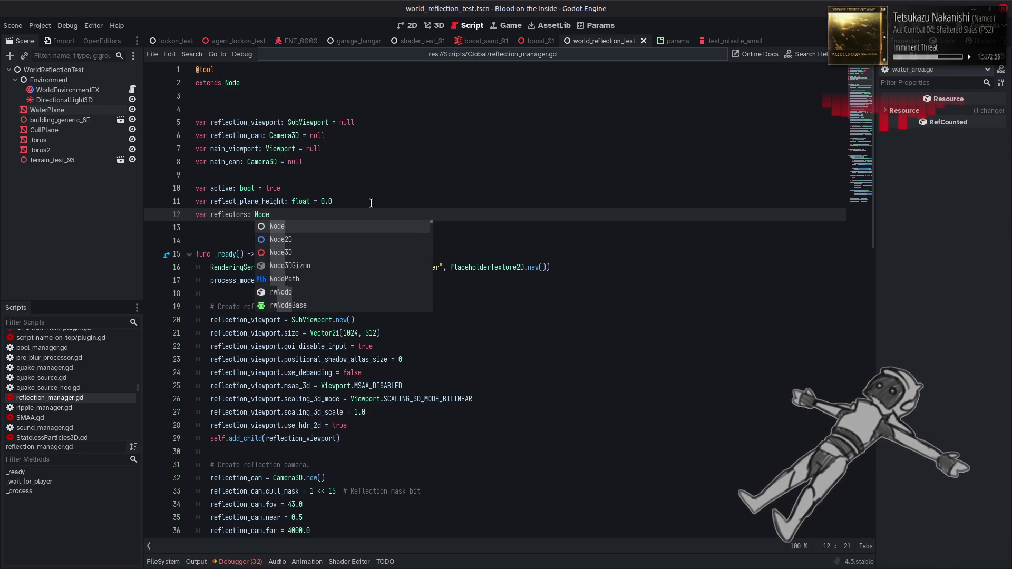
pyautogui.write('Array[Nod')
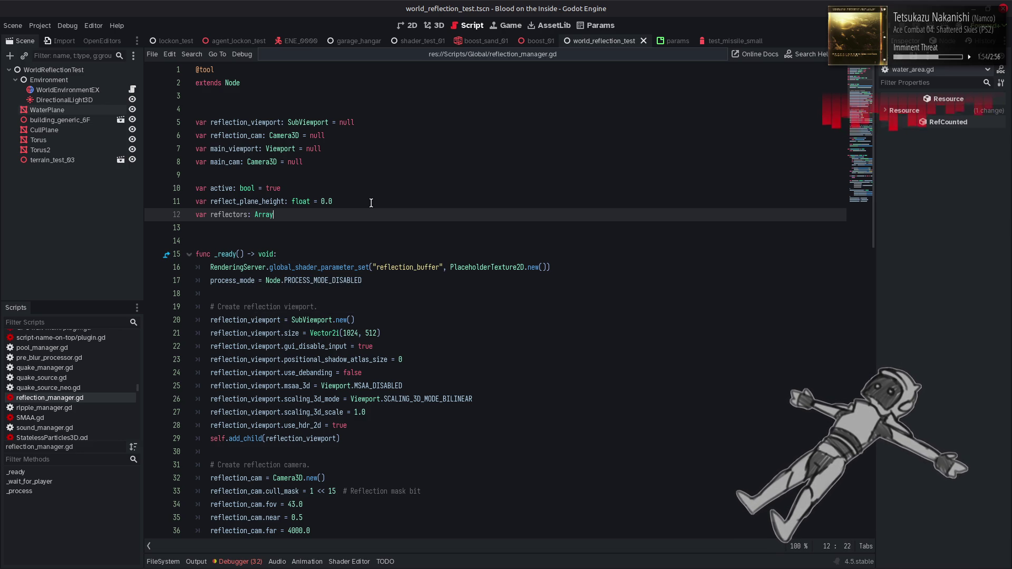
pyautogui.press('Down')
pyautogui.press('Down')
pyautogui.press('Return')
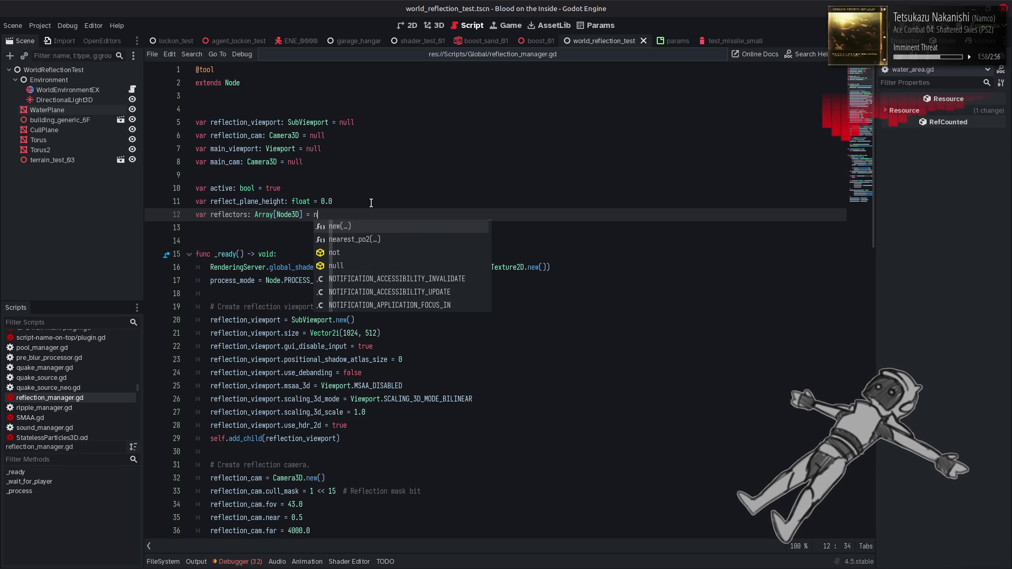
pyautogui.write('[]')
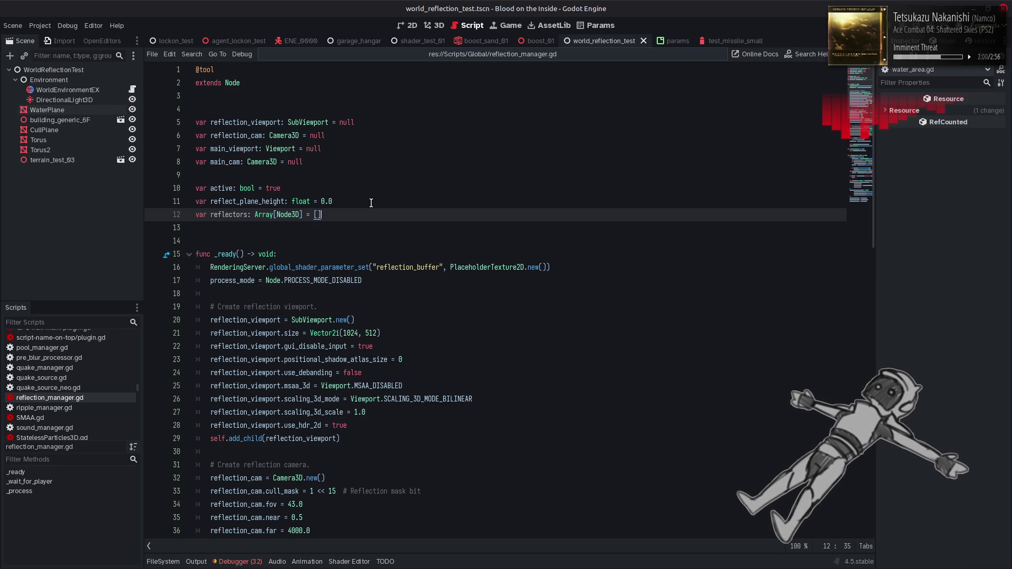
pyautogui.click(371, 203)
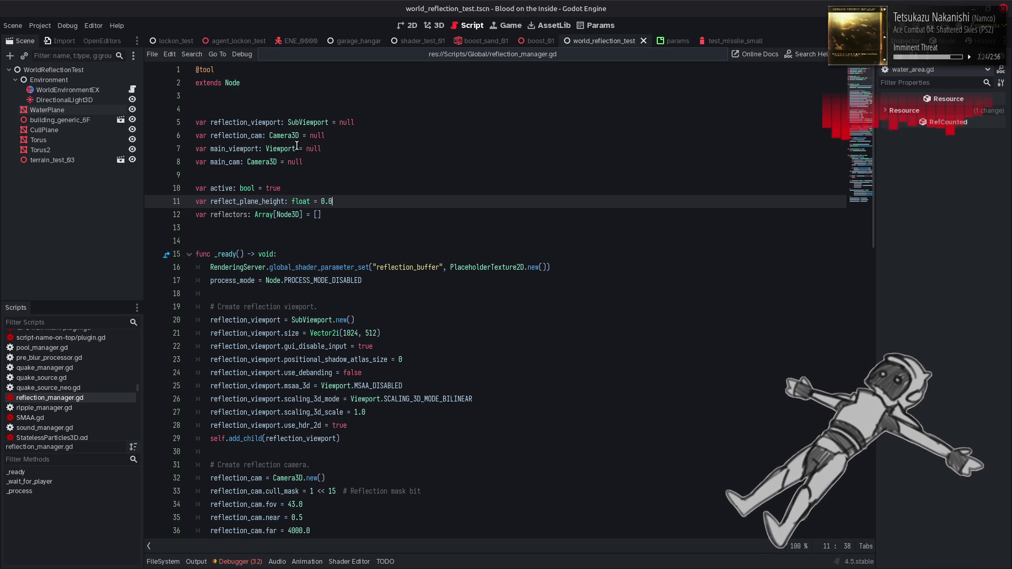
pyautogui.click(93, 25)
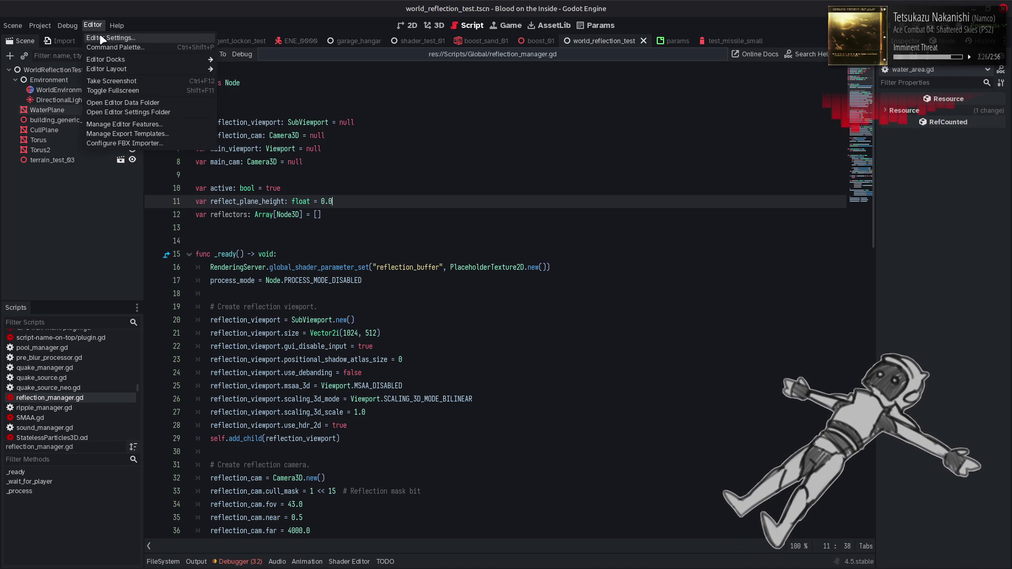
pyautogui.click(103, 39)
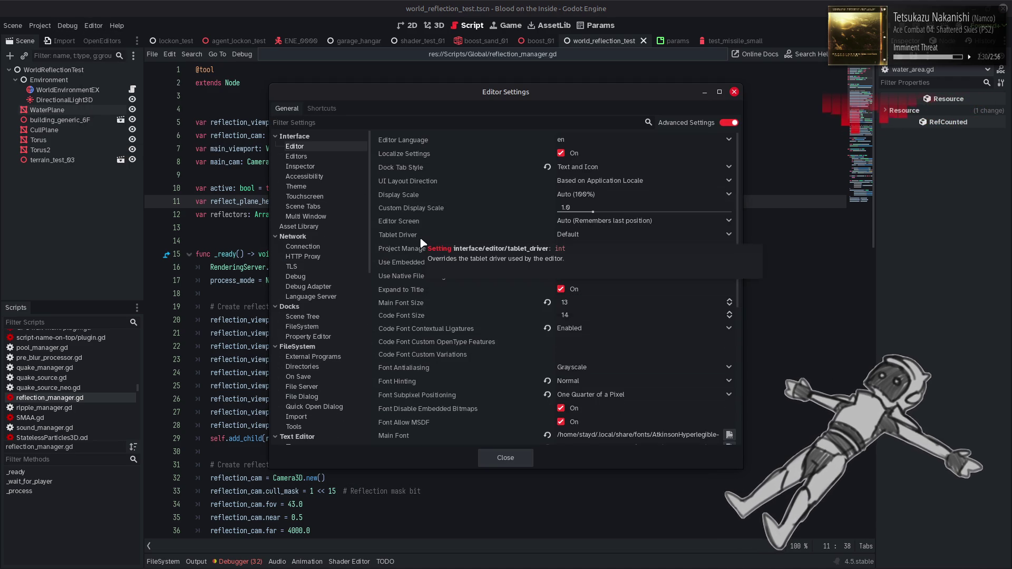
pyautogui.click(316, 186)
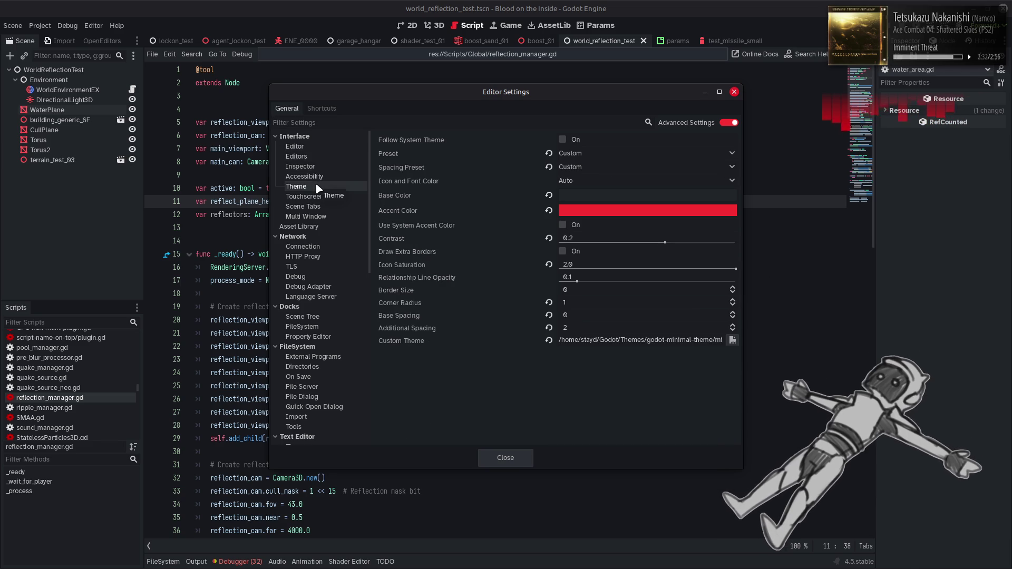
pyautogui.moveTo(679, 339); pyautogui.dragTo(799, 344)
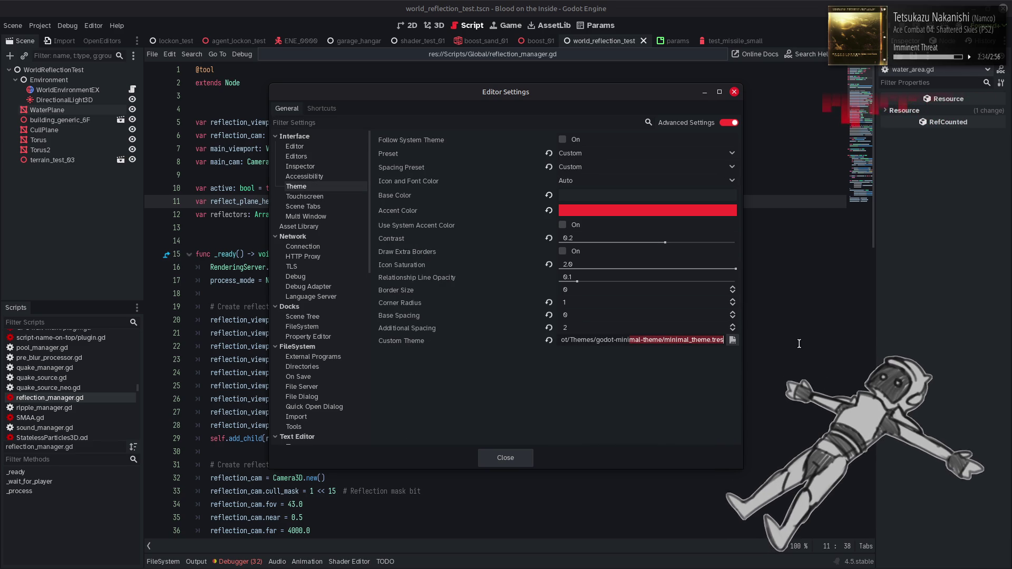
pyautogui.click(663, 364)
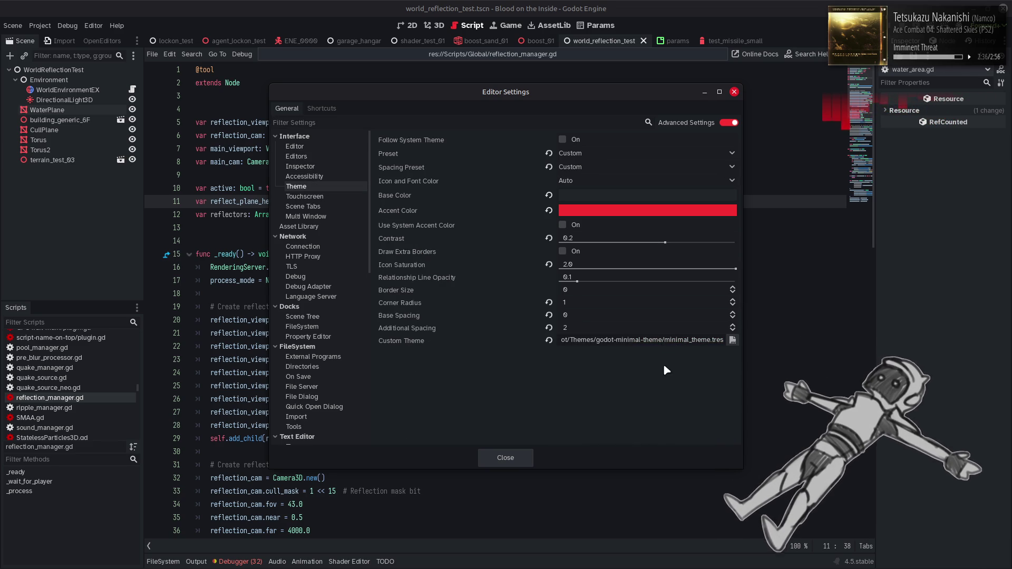
pyautogui.click(308, 138)
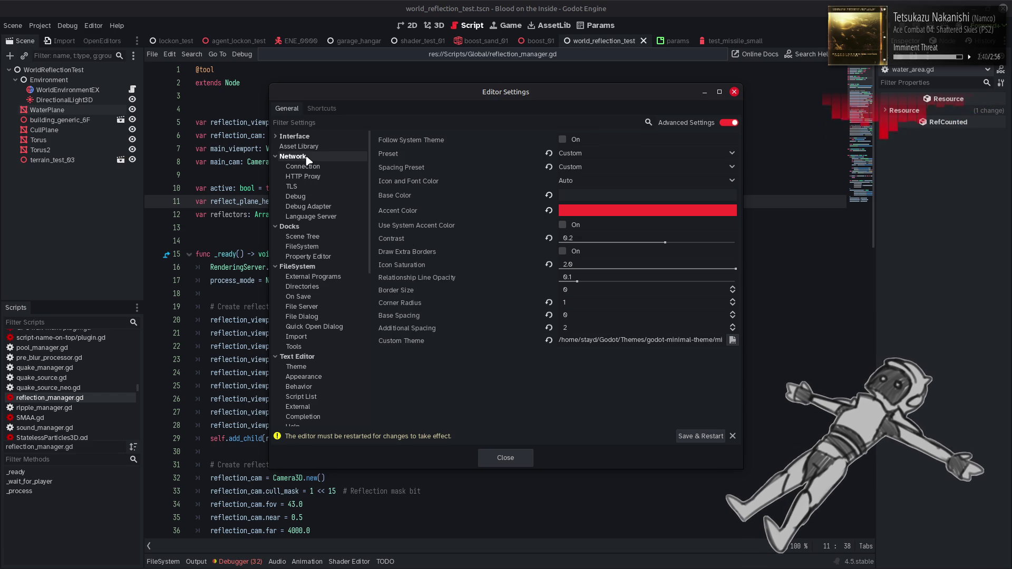
pyautogui.click(308, 157)
pyautogui.click(309, 157)
pyautogui.click(314, 138)
pyautogui.click(314, 145)
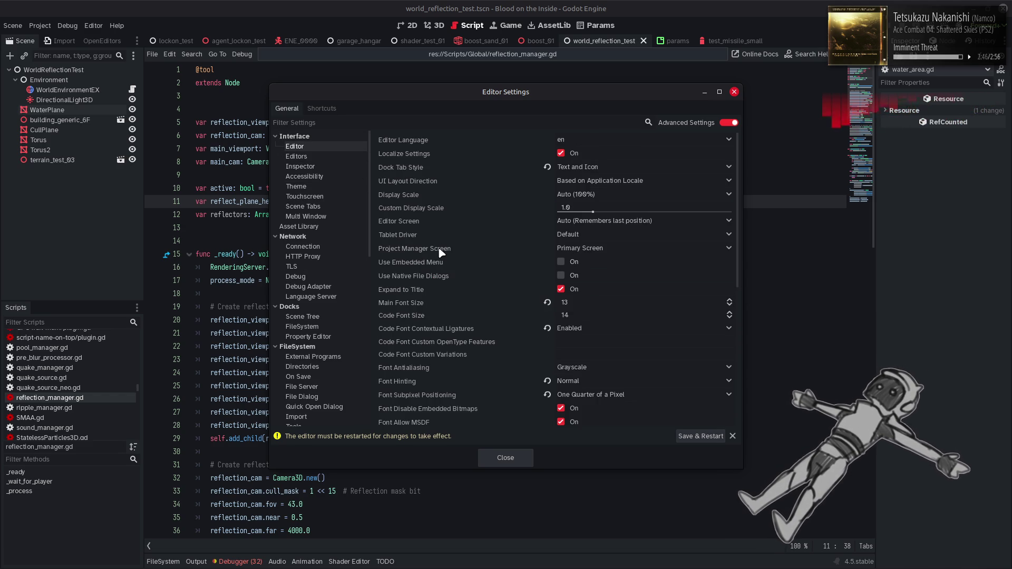
pyautogui.scroll(-3, 437, 249)
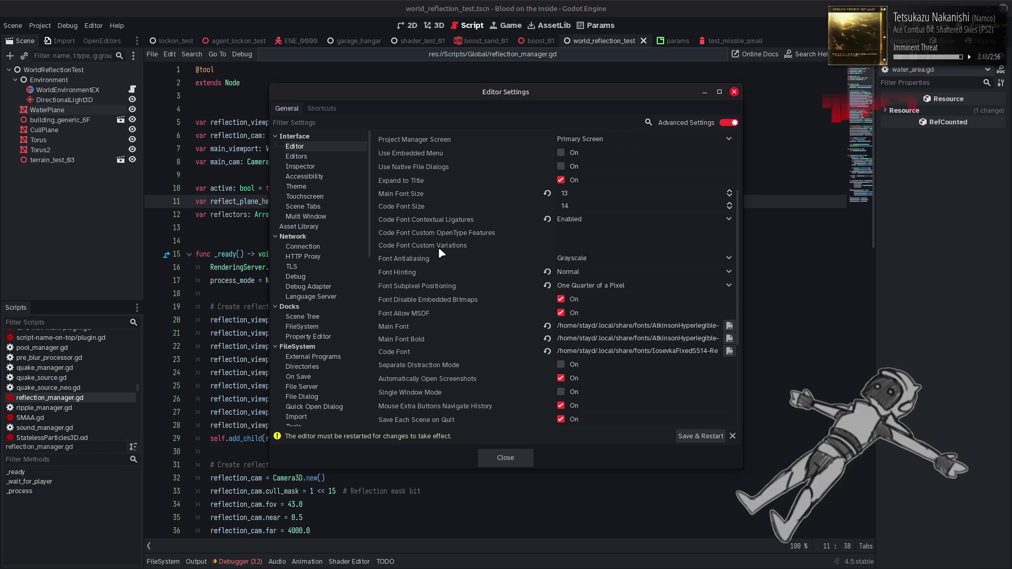
pyautogui.click(498, 459)
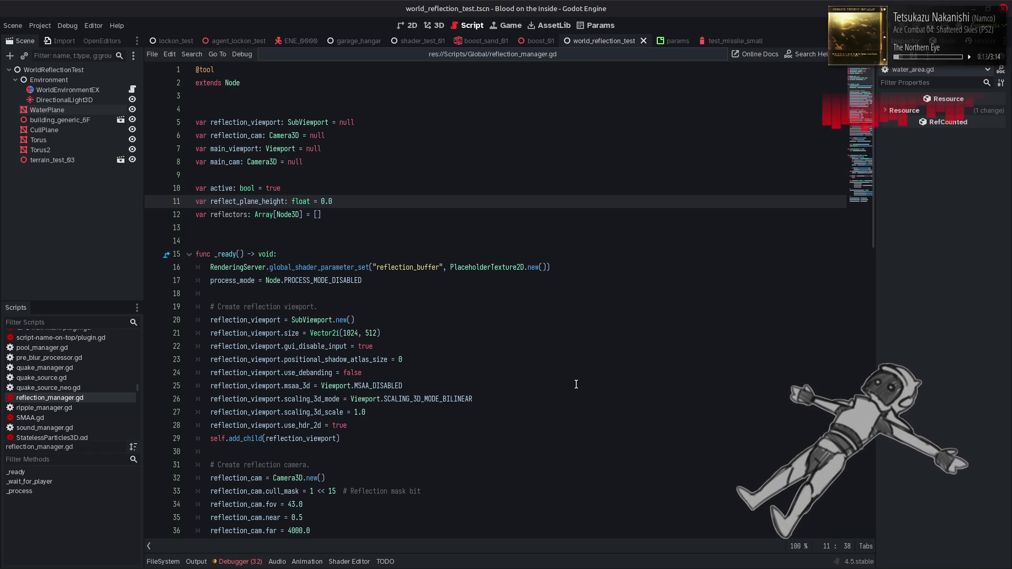
pyautogui.scroll(-5, 501, 353)
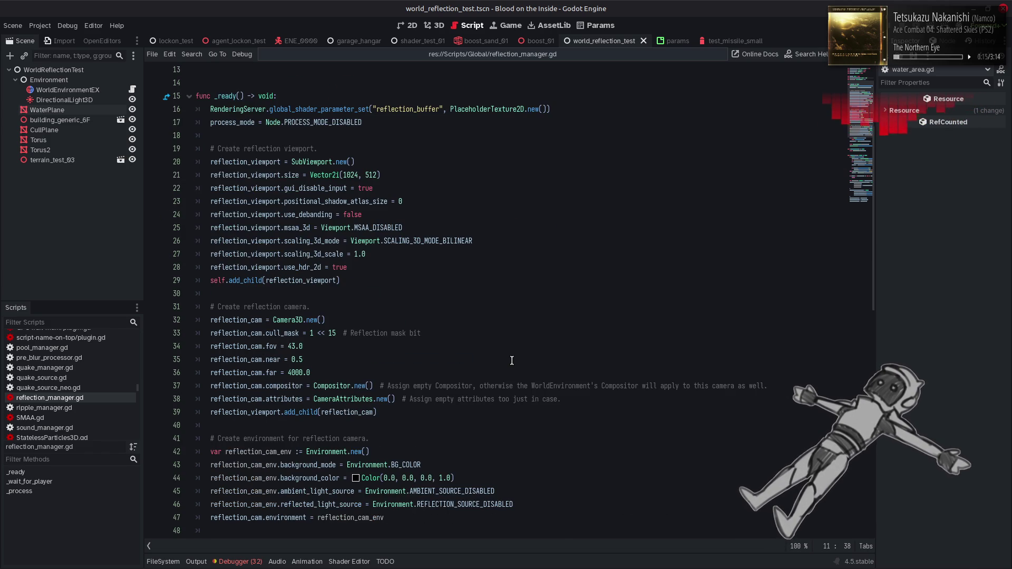
pyautogui.scroll(-5, 511, 359)
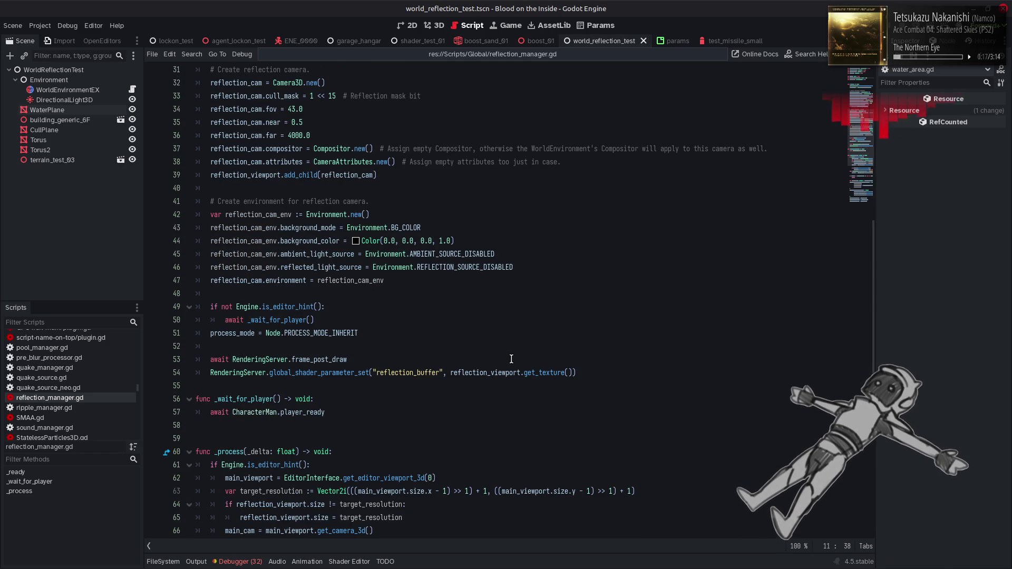
pyautogui.scroll(-4, 503, 363)
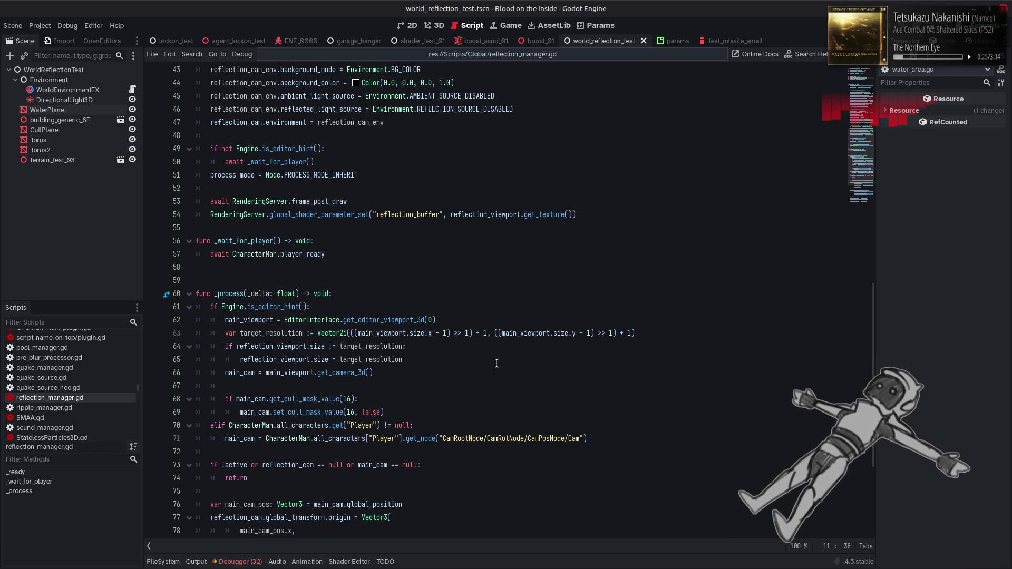
pyautogui.scroll(1, 496, 364)
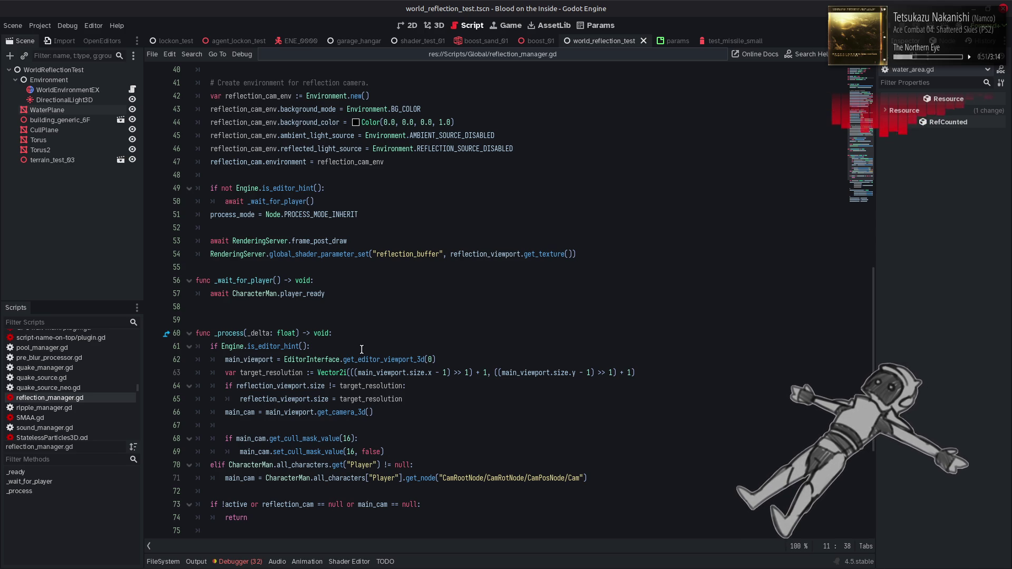
pyautogui.scroll(13, 361, 350)
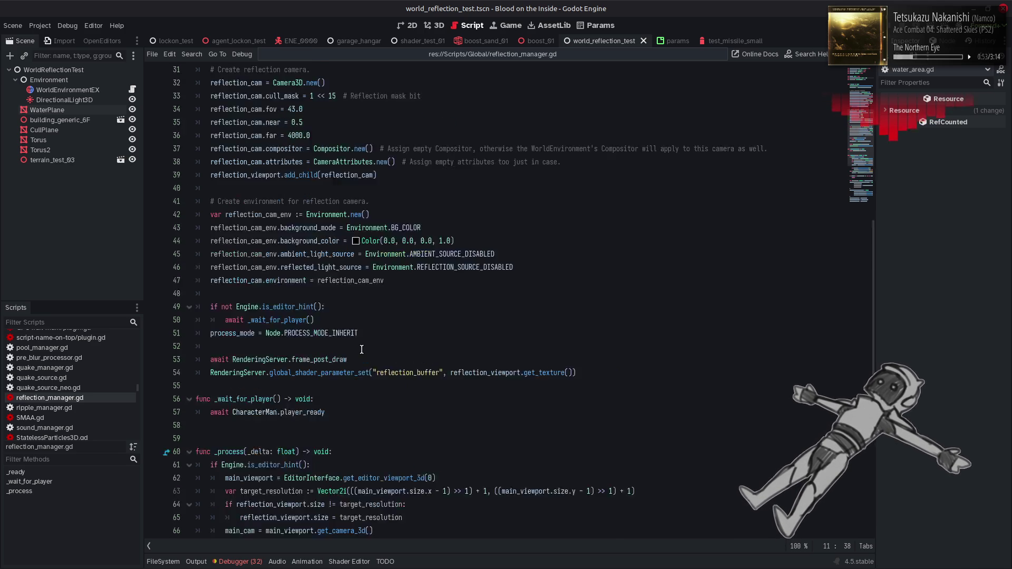
pyautogui.click(334, 216)
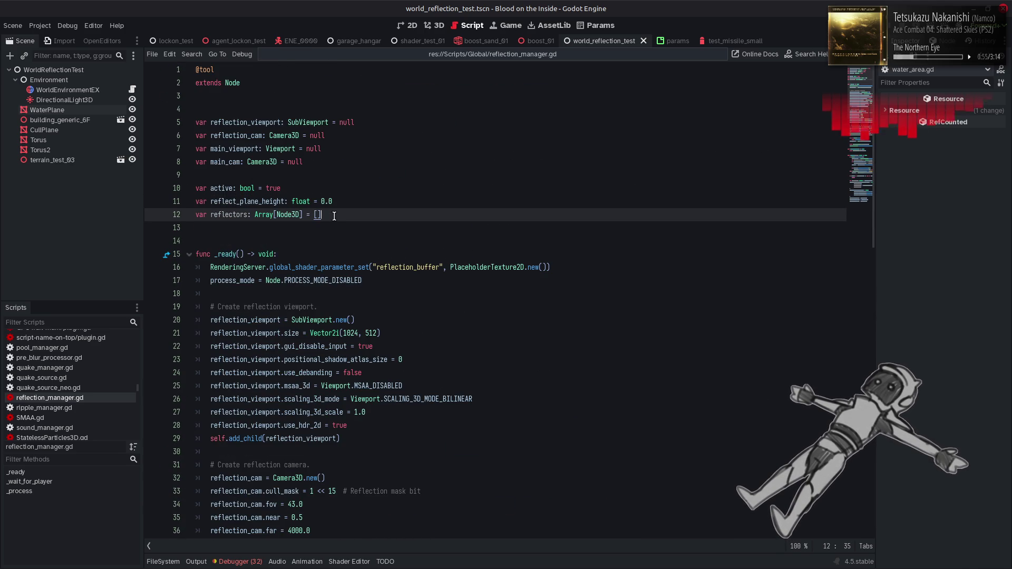
pyautogui.tripleClick(334, 216)
pyautogui.press('Delete')
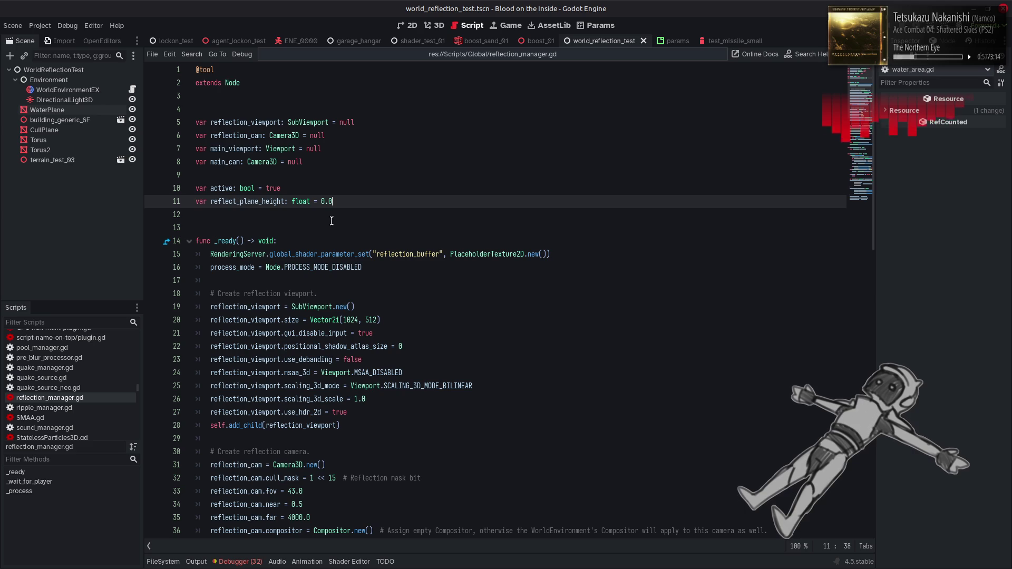
pyautogui.hotkey('ctrl', 's')
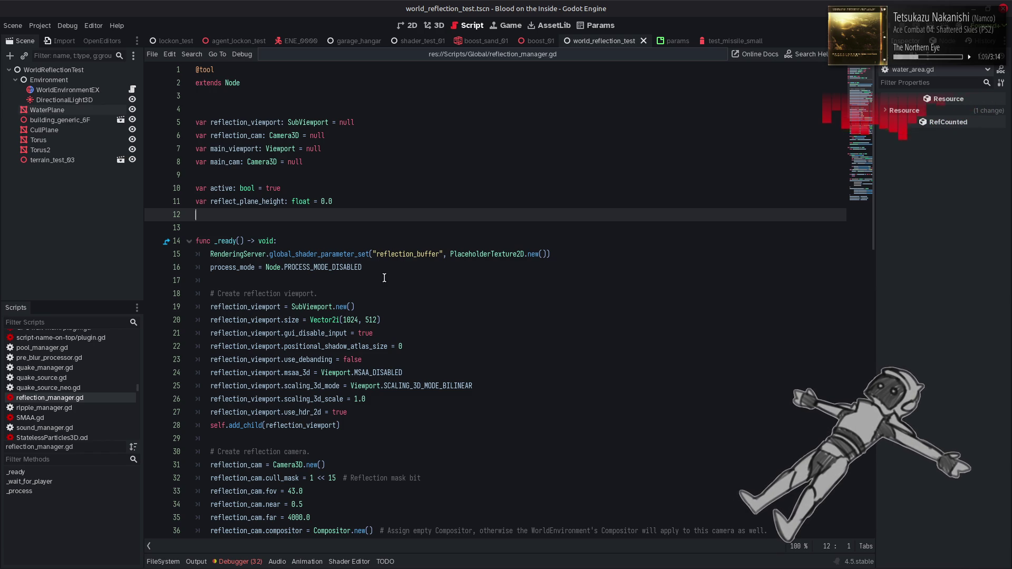
pyautogui.doubleClick(221, 188)
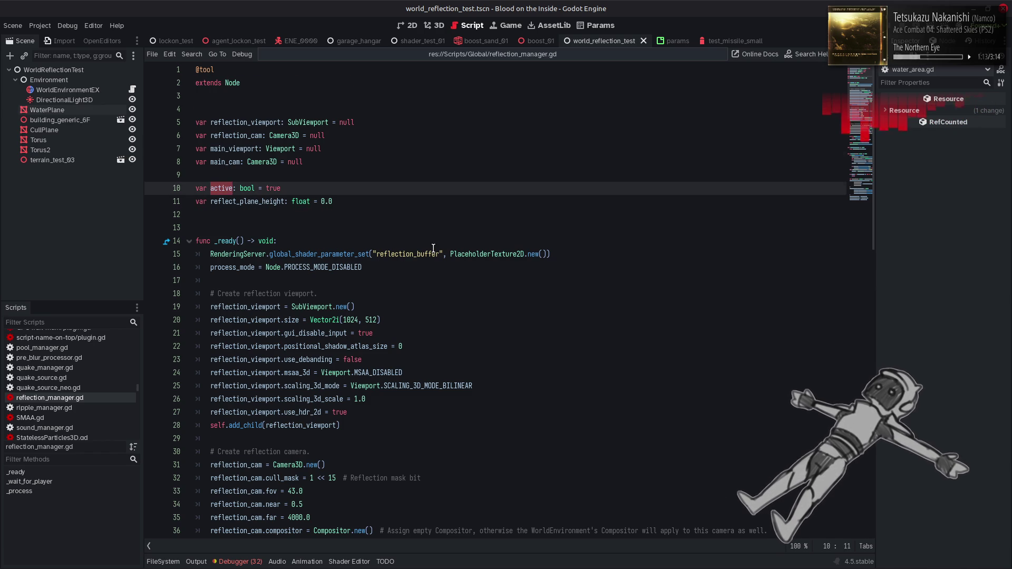
pyautogui.scroll(-6, 433, 248)
pyautogui.scroll(-2, 432, 248)
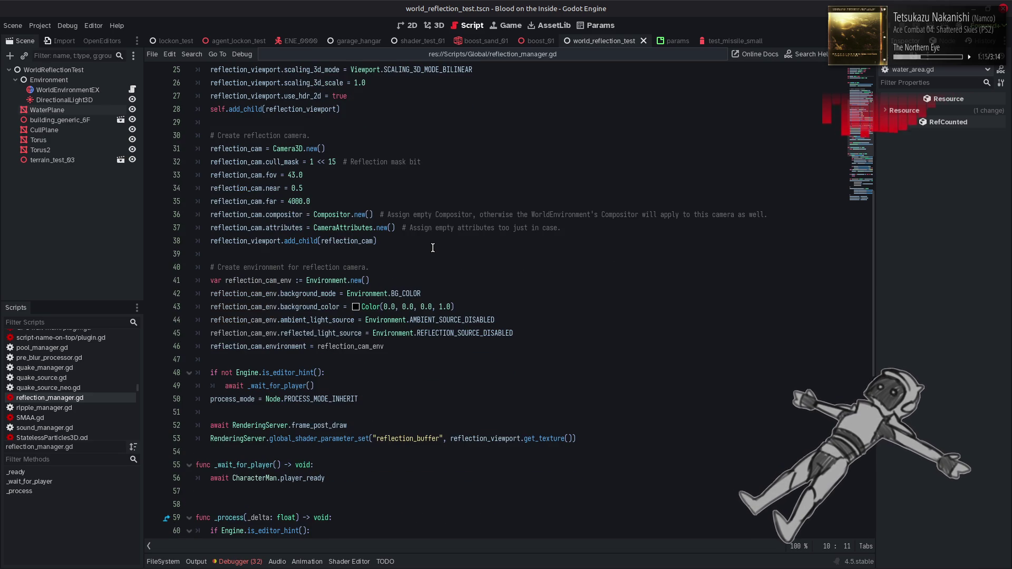
pyautogui.scroll(-8, 433, 247)
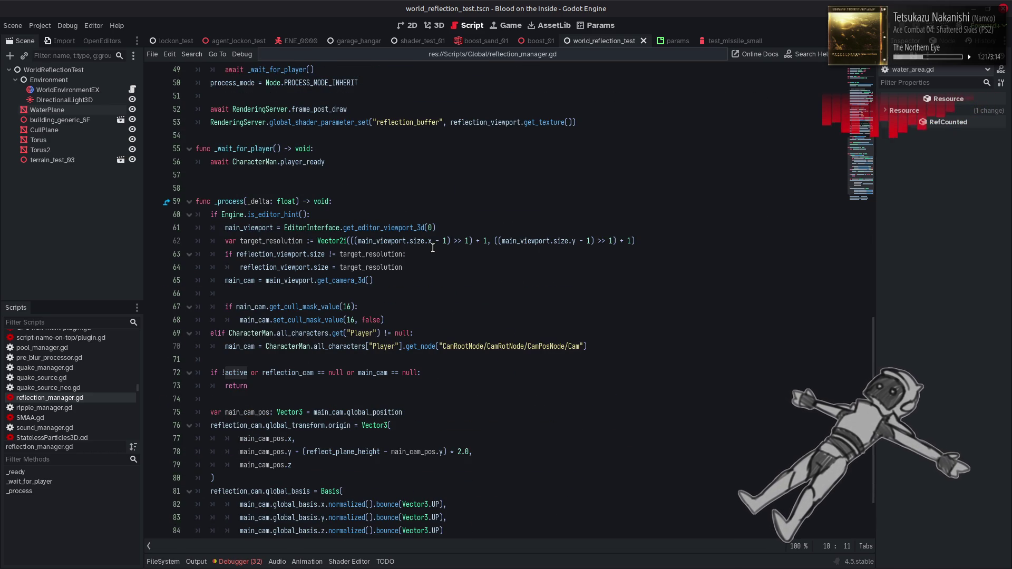
pyautogui.scroll(11, 433, 248)
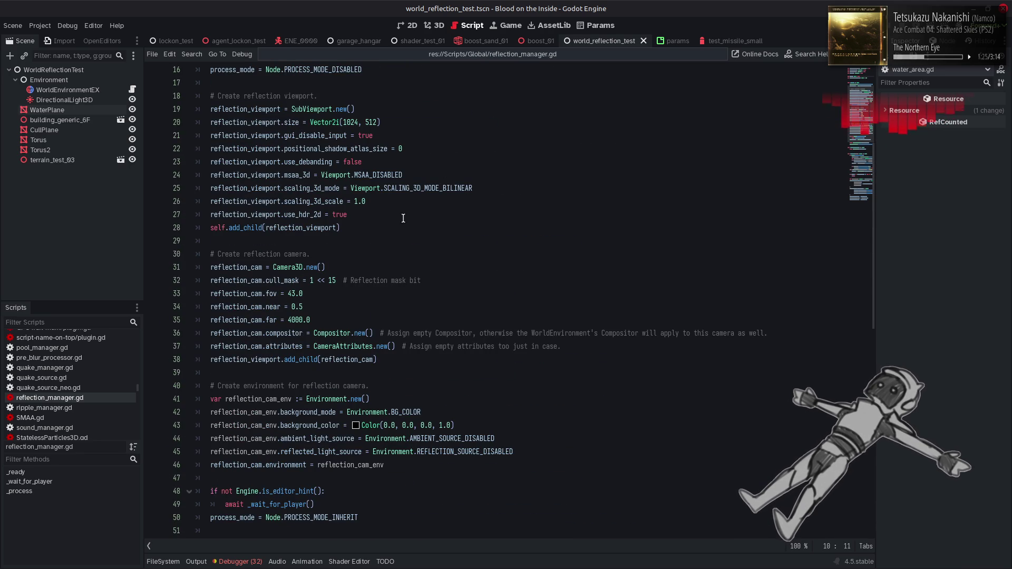
pyautogui.doubleClick(321, 109)
# Step: Read the SubViewport docs, then begin a reflection_viewport update line inside the early-return branch
pyautogui.rightClick(318, 111)
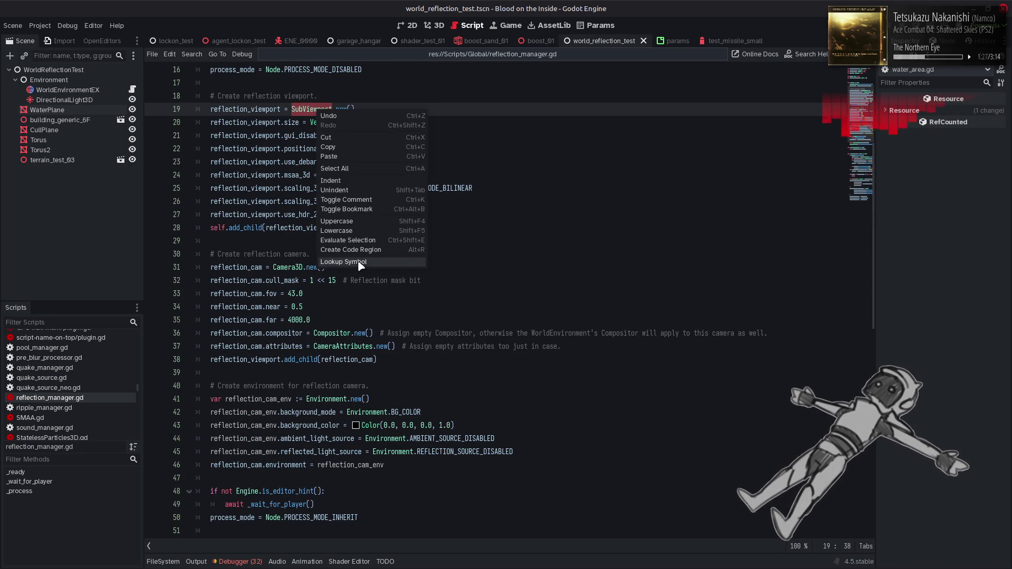
pyautogui.click(358, 262)
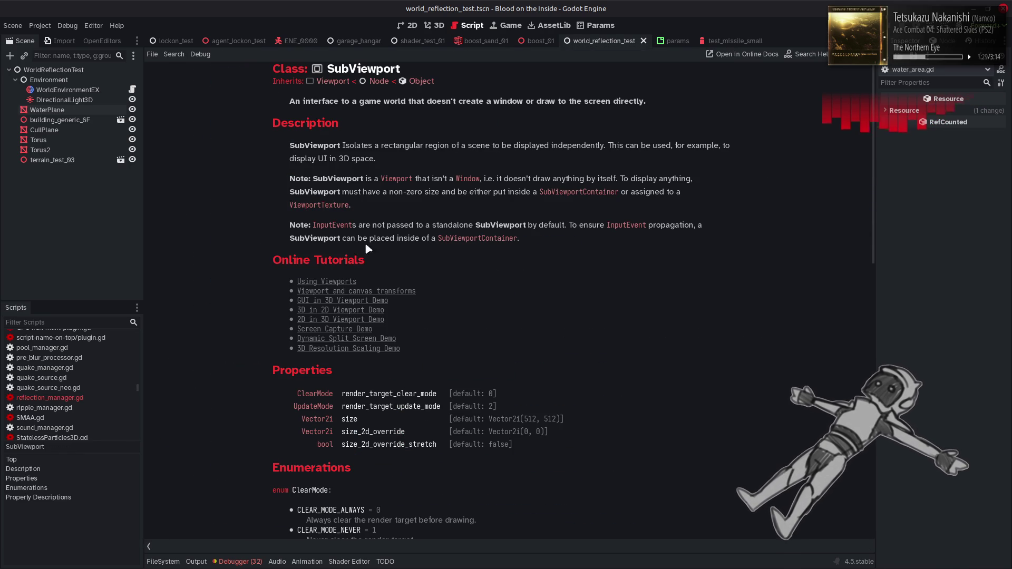
pyautogui.hotkey('alt', 'Left')
pyautogui.scroll(-10, 370, 385)
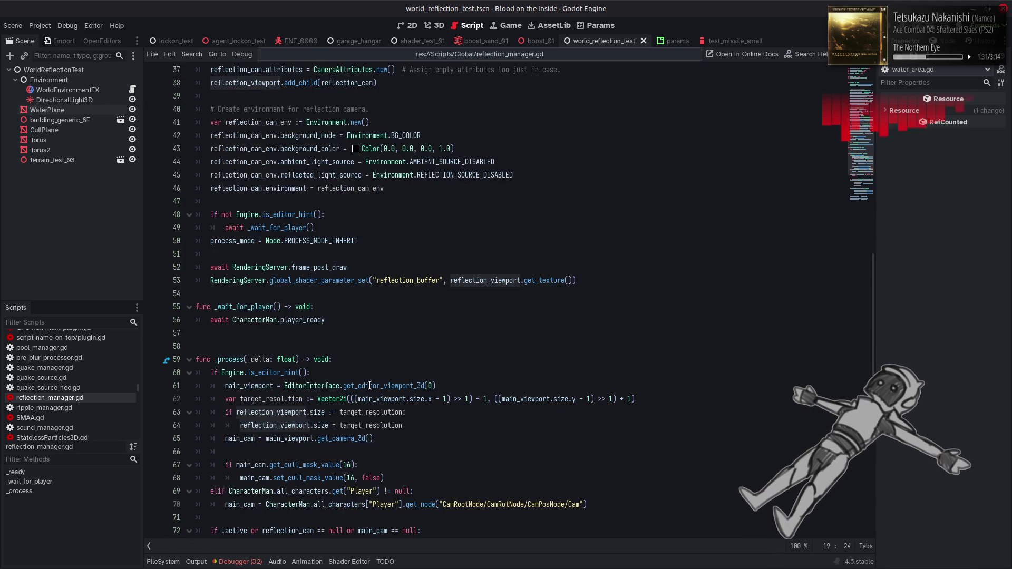
pyautogui.click(430, 367)
pyautogui.press('Return')
pyautogui.write('reflection_viewport.up')
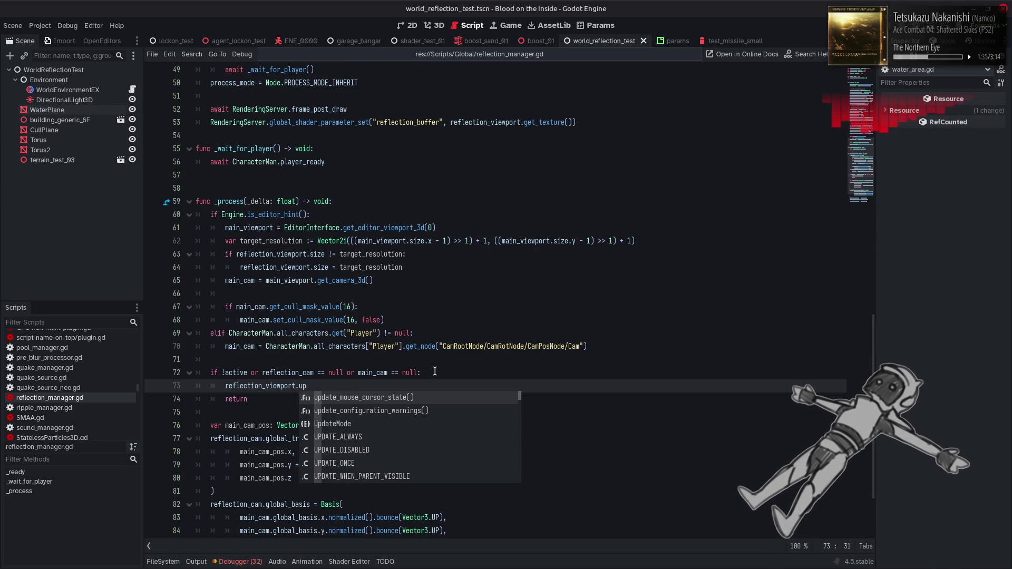
pyautogui.press('Down')
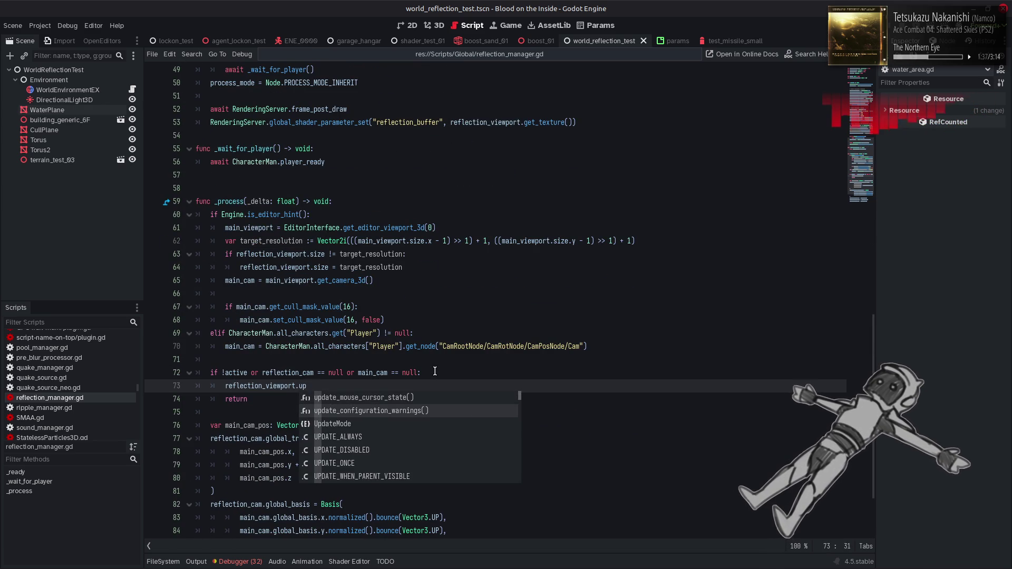
pyautogui.write('dat')
pyautogui.press('BackSpace')
pyautogui.press('BackSpace')
pyautogui.press('BackSpace')
pyautogui.write('set')
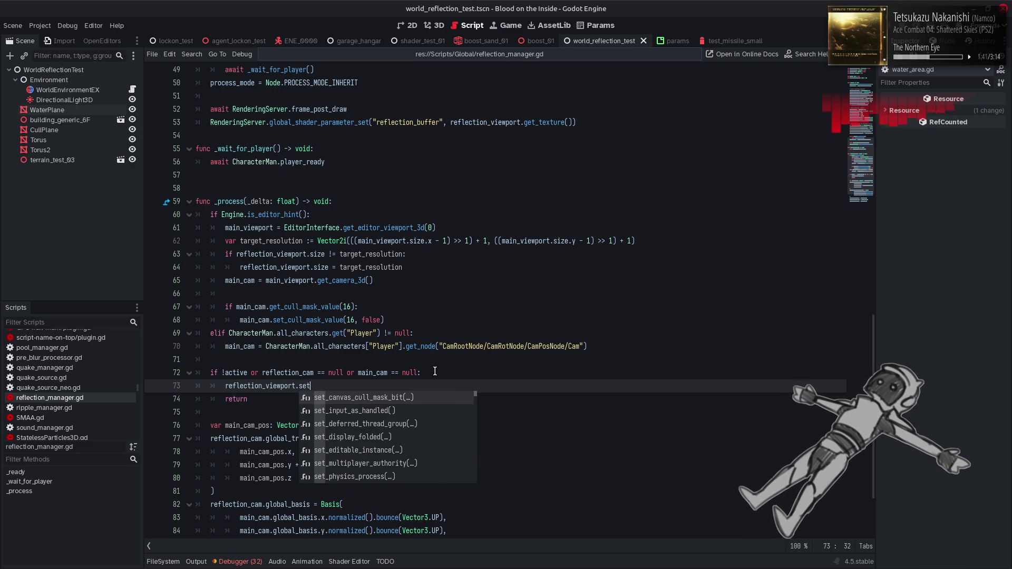
pyautogui.write('_up')
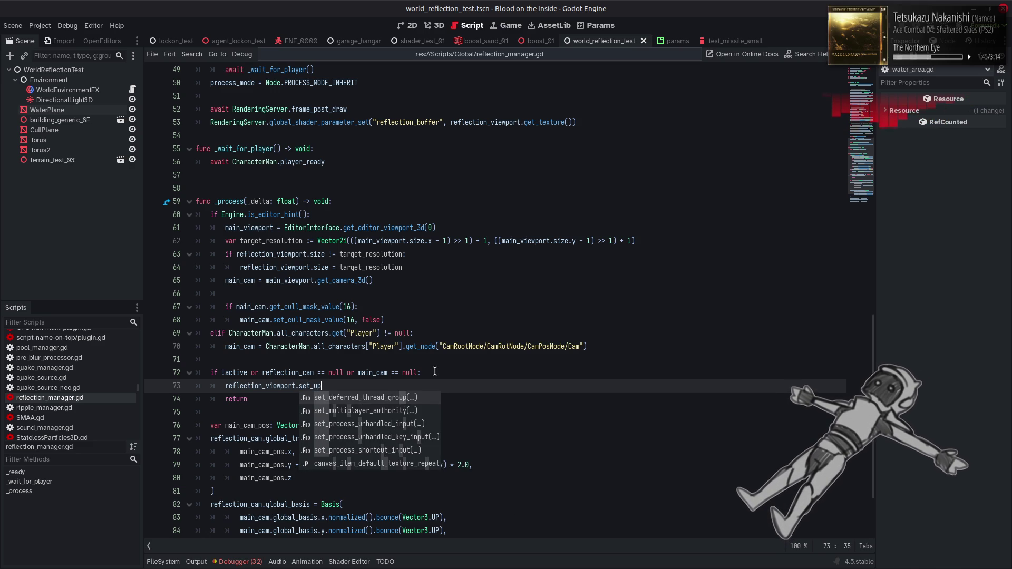
# Step: Jump to the reflection_viewport declaration and read the SubViewport class documentation
pyautogui.doubleClick(242, 385)
pyautogui.rightClick(262, 389)
pyautogui.click(296, 536)
pyautogui.doubleClick(308, 122)
pyautogui.rightClick(311, 124)
pyautogui.click(362, 274)
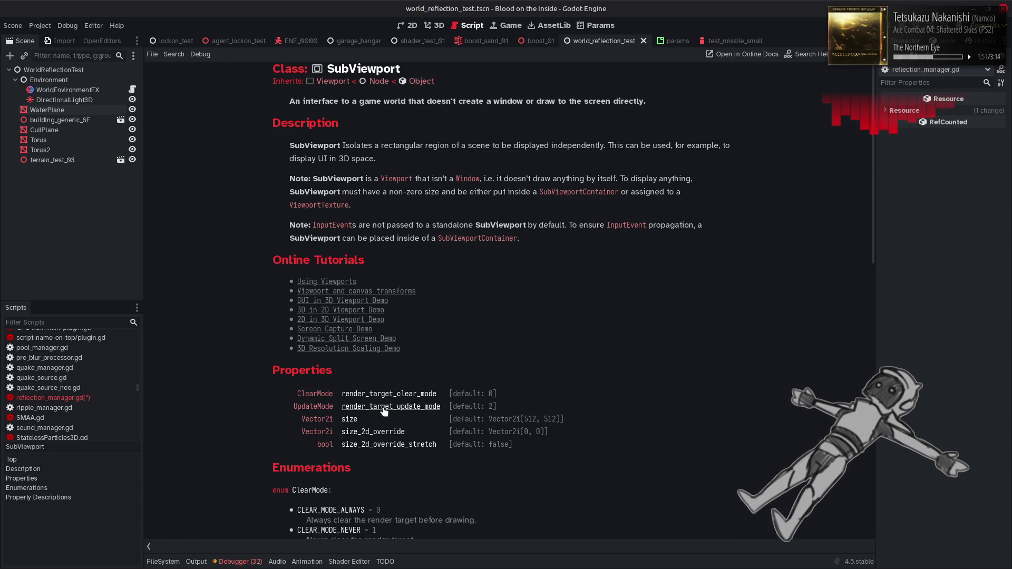
pyautogui.hotkey('alt', 'Left')
# Step: Set reflection_viewport.render_target_update_mode = SubViewport.UPDATE_DISABLED on line 73 and save
pyautogui.scroll(-5, 363, 369)
pyautogui.click(362, 371)
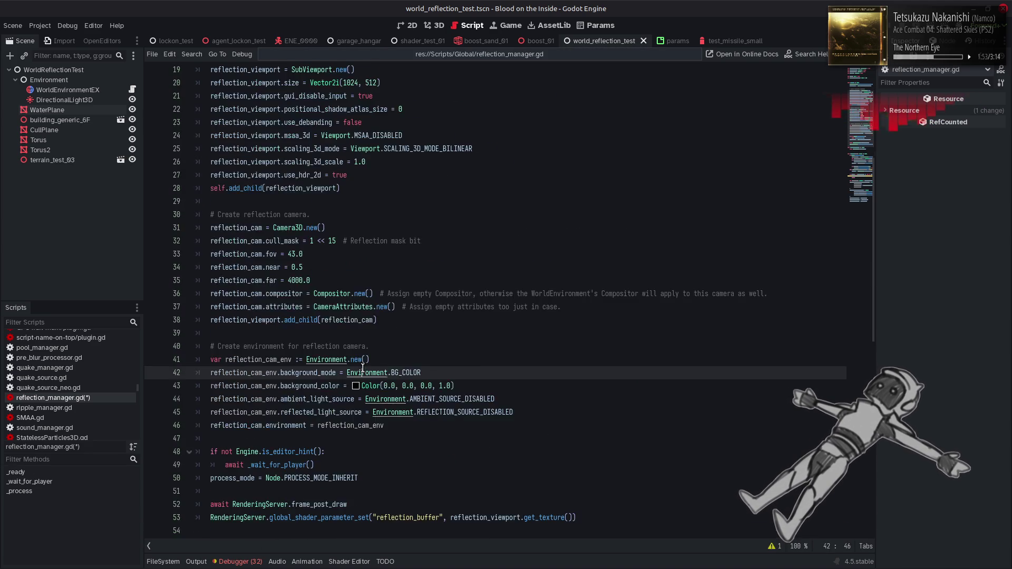
pyautogui.scroll(-6, 362, 368)
pyautogui.click(348, 529)
pyautogui.write('reflection_viewport.r')
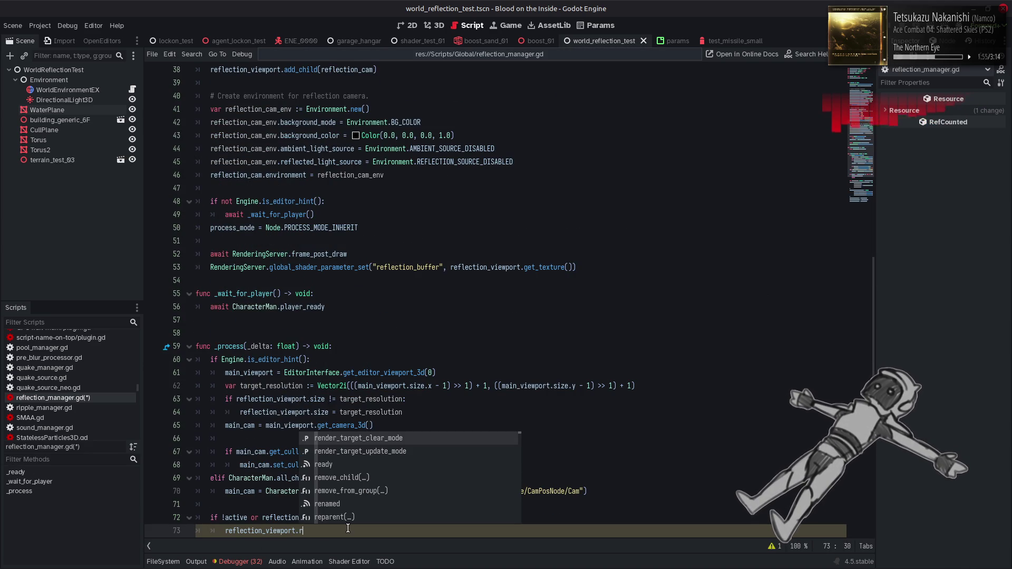
pyautogui.press('Down')
pyautogui.press('Return')
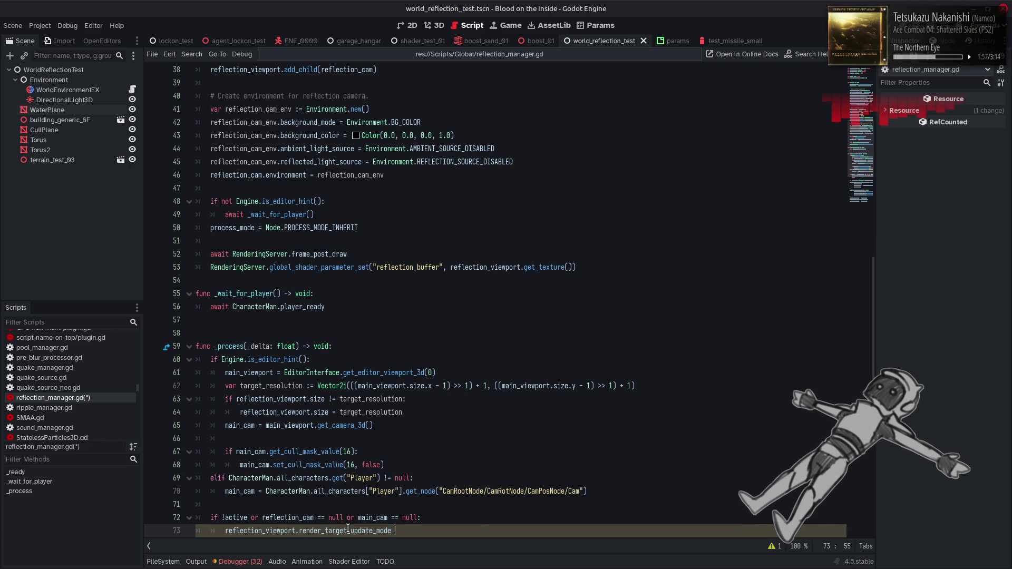
pyautogui.write('=')
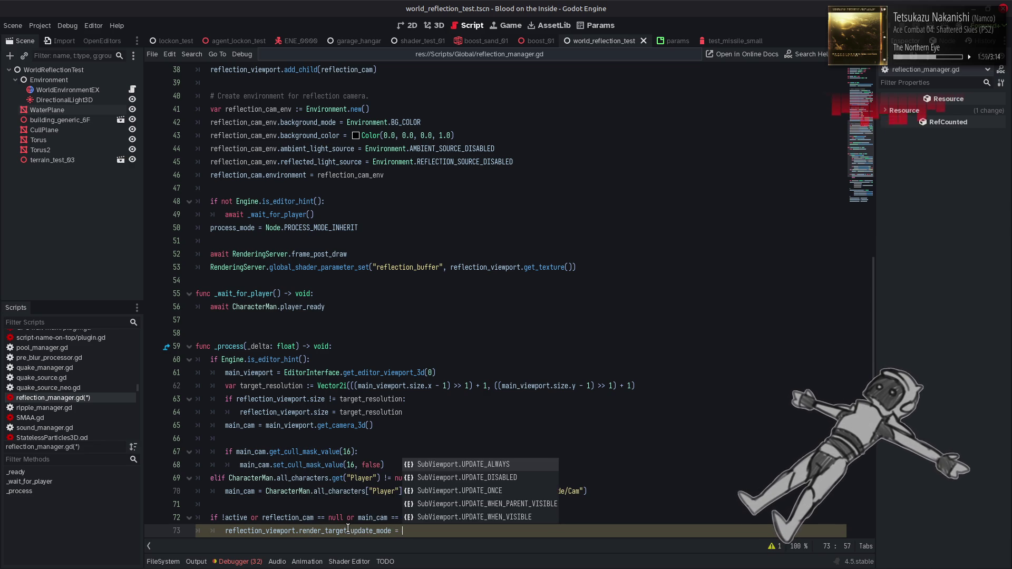
pyautogui.press('Down')
pyautogui.press('Return')
pyautogui.scroll(-3, 553, 410)
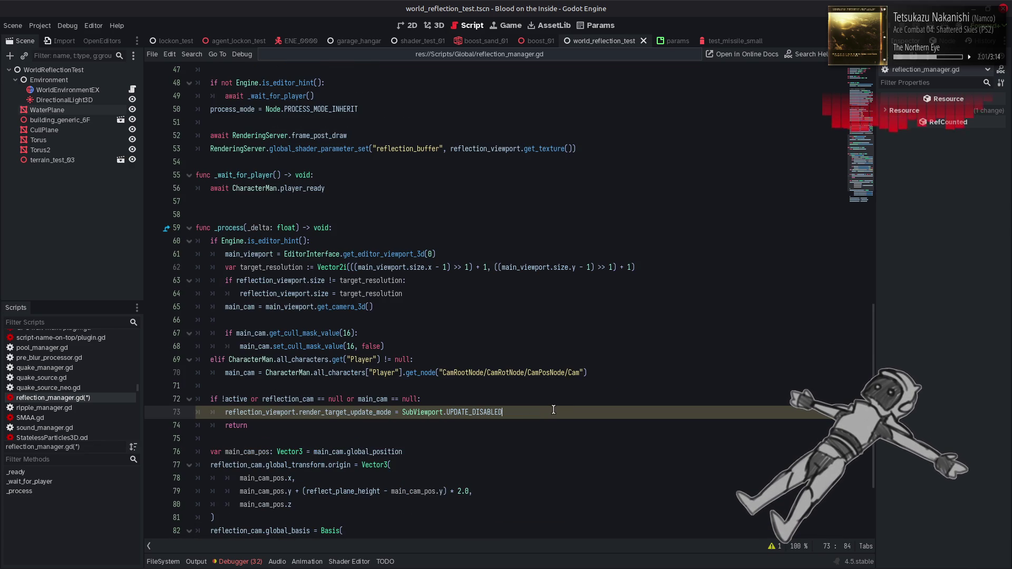
pyautogui.hotkey('ctrl', 's')
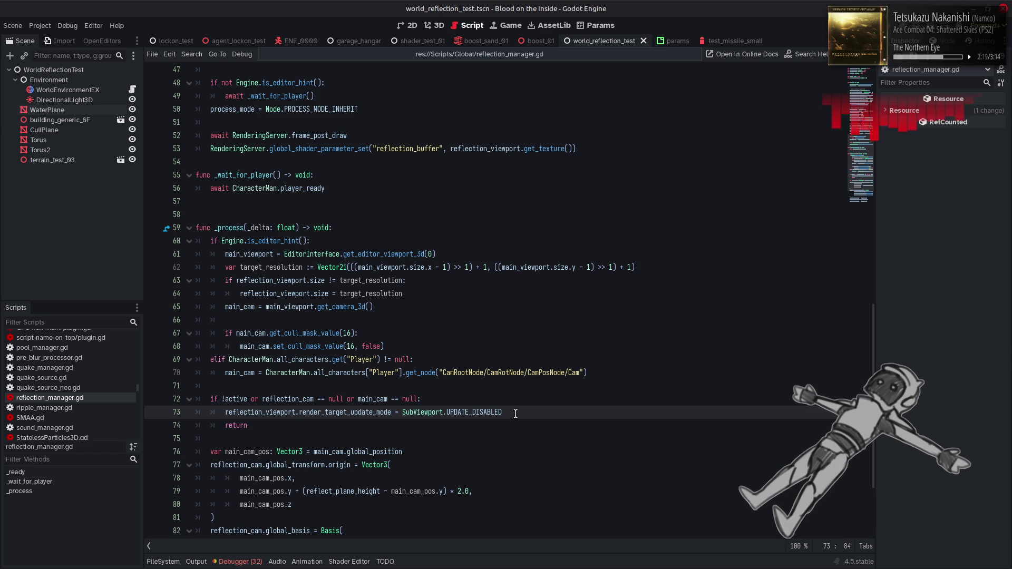
pyautogui.click(260, 430)
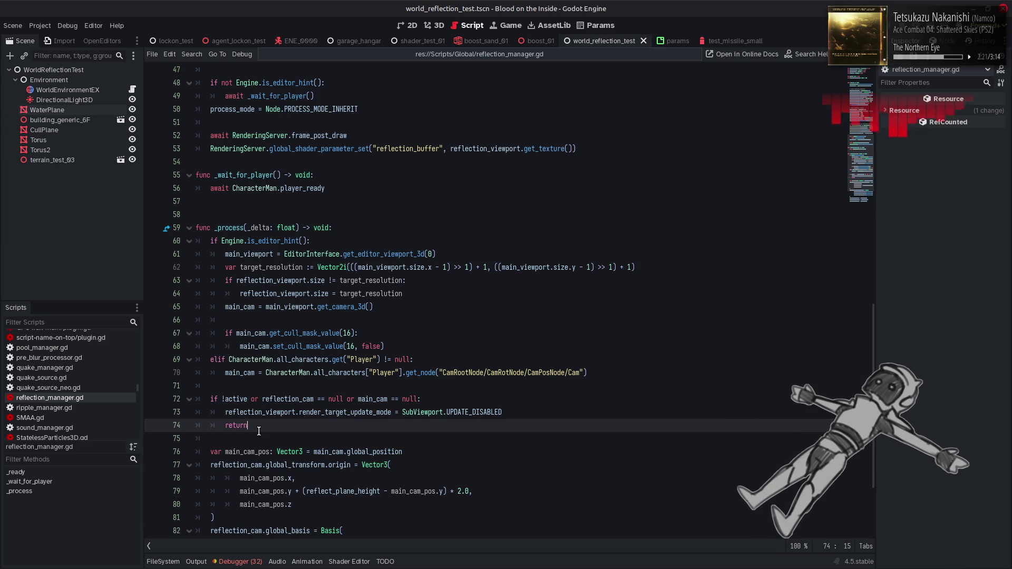
pyautogui.press('Return')
pyautogui.write('reflection_viewport.render_target_update_mode = SubViewport.UPDATE_DISABLED')
pyautogui.doubleClick(471, 439)
pyautogui.write('U')
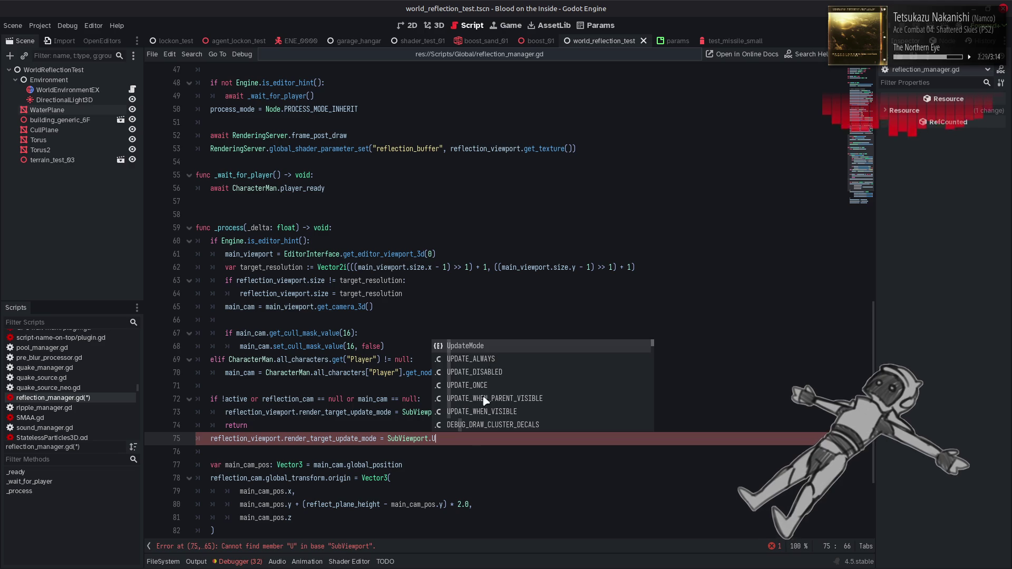
pyautogui.click(487, 371)
pyautogui.hotkey('ctrl', 'z')
pyautogui.hotkey('ctrl', 'z')
pyautogui.hotkey('ctrl', 'z')
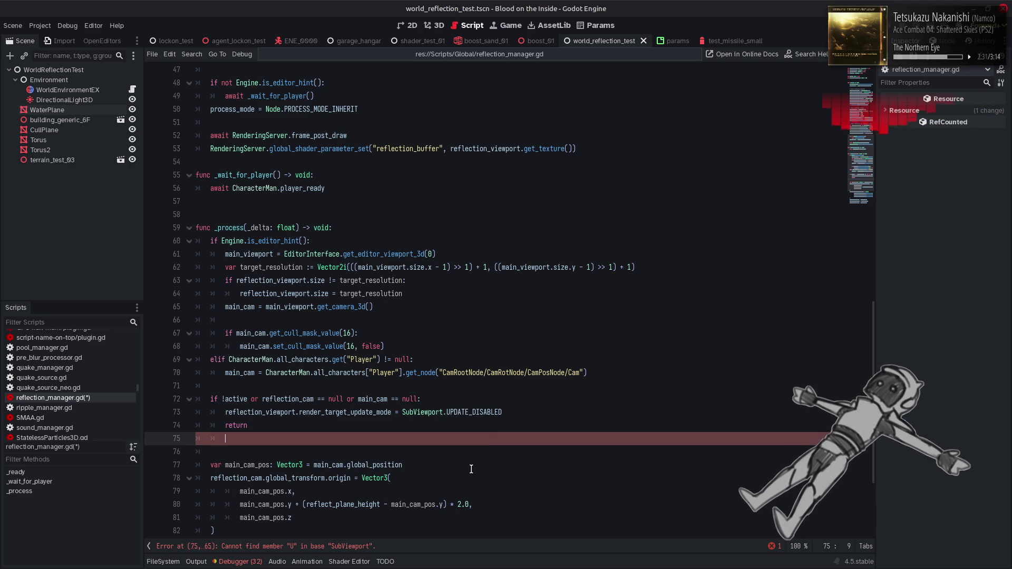
pyautogui.hotkey('ctrl', 's')
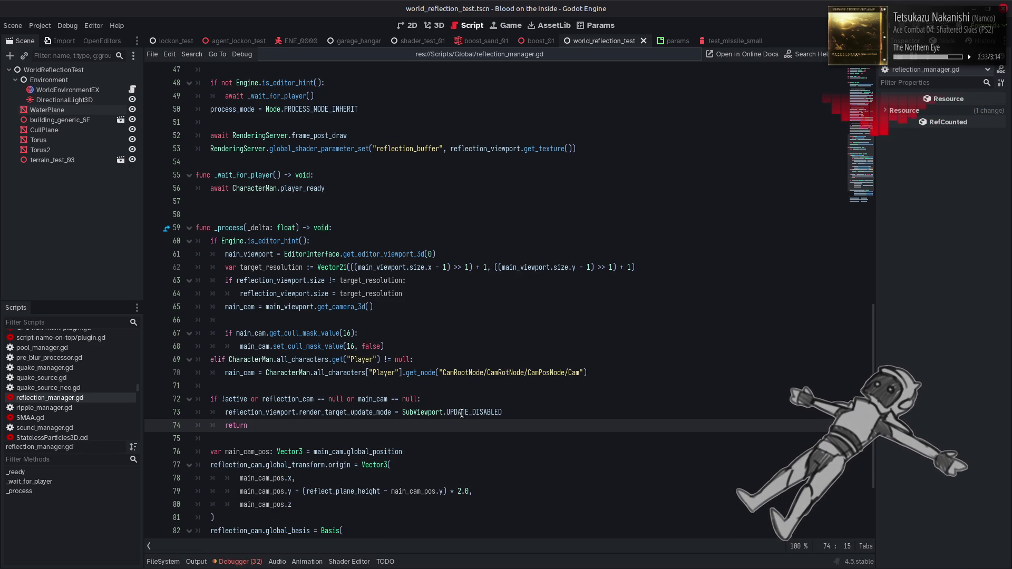
pyautogui.scroll(10, 425, 365)
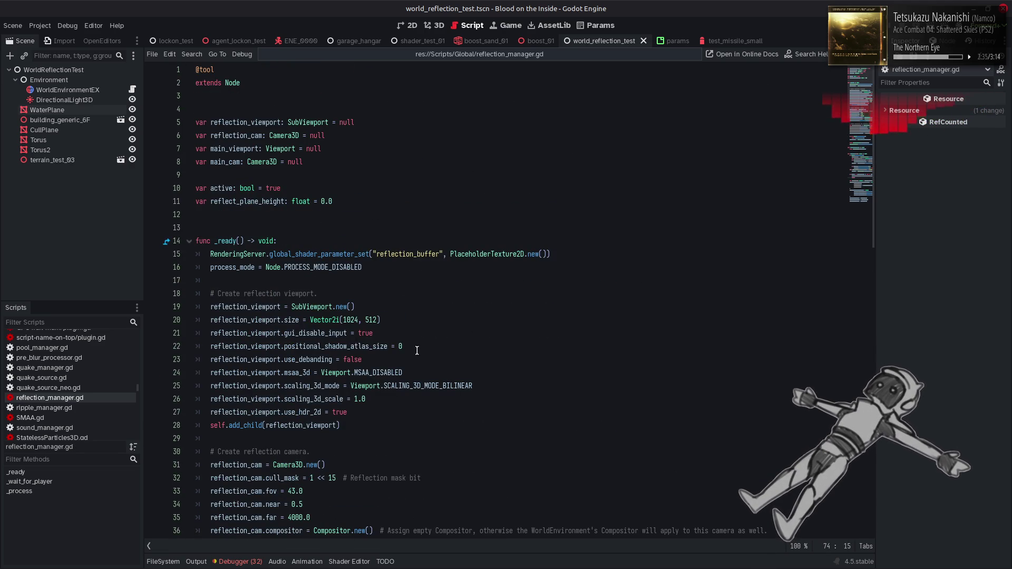
# Step: Read the VisibleOnScreenNotifier3D class reference found via a 'visible' help search, then close it
pyautogui.press('F1')
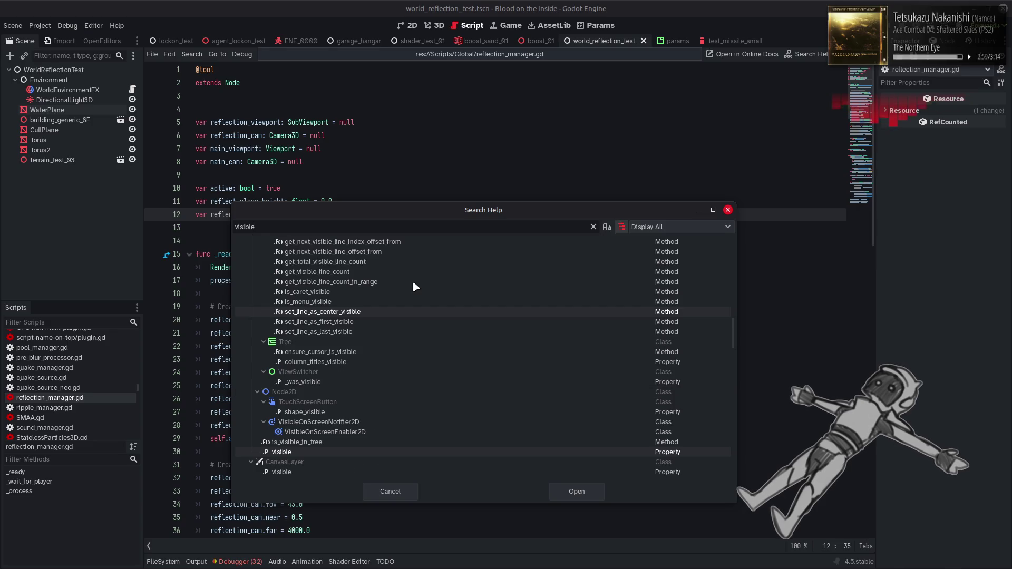
pyautogui.scroll(-10, 426, 308)
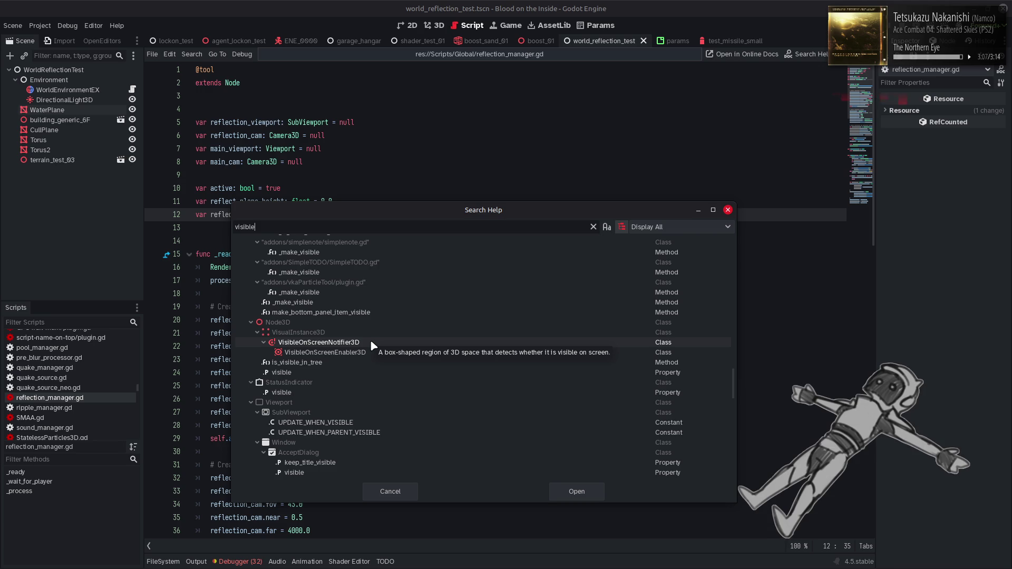
pyautogui.press('Escape')
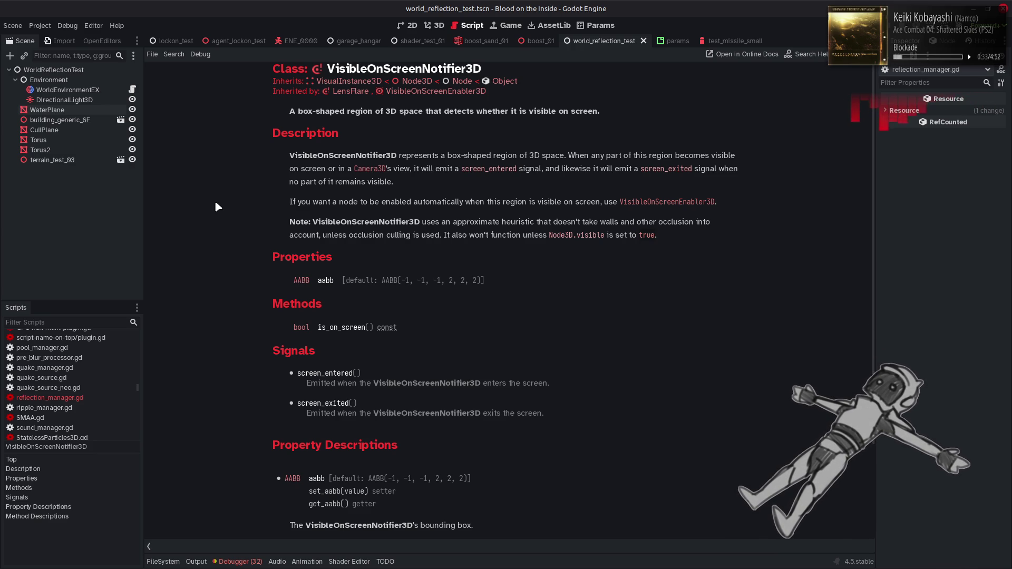
pyautogui.scroll(-5, 228, 201)
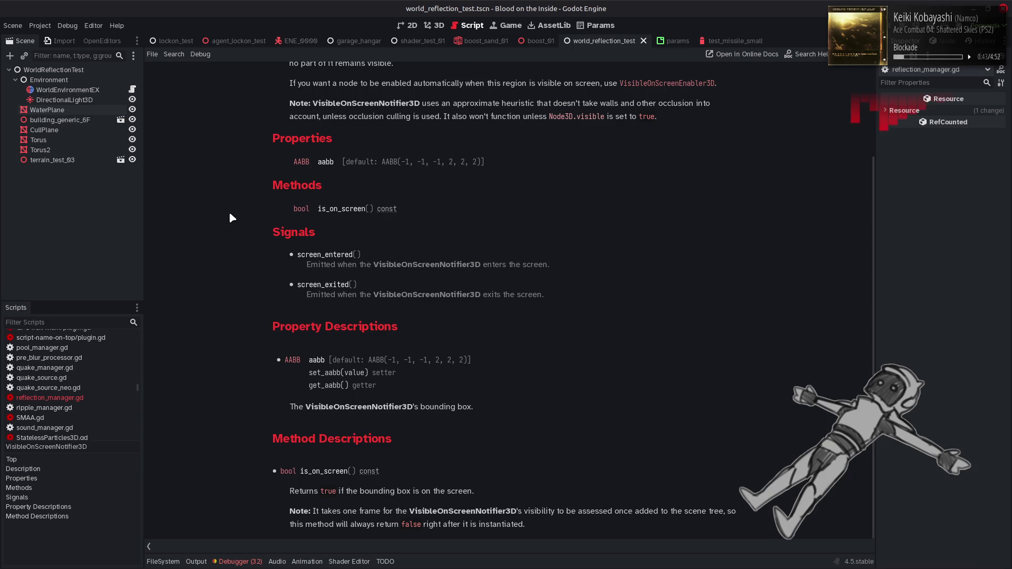
pyautogui.scroll(3, 230, 218)
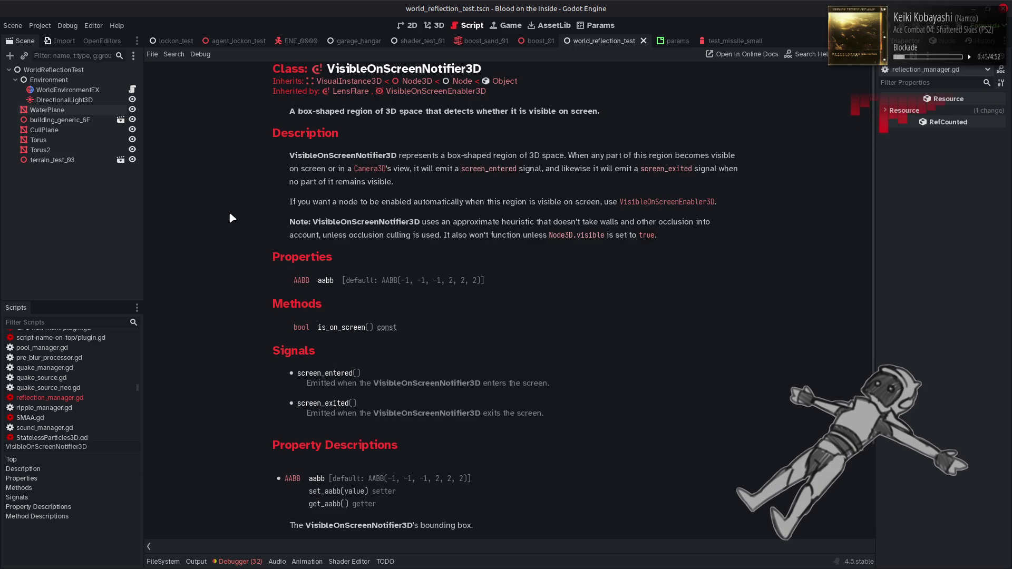
pyautogui.hotkey('ctrl', 'w')
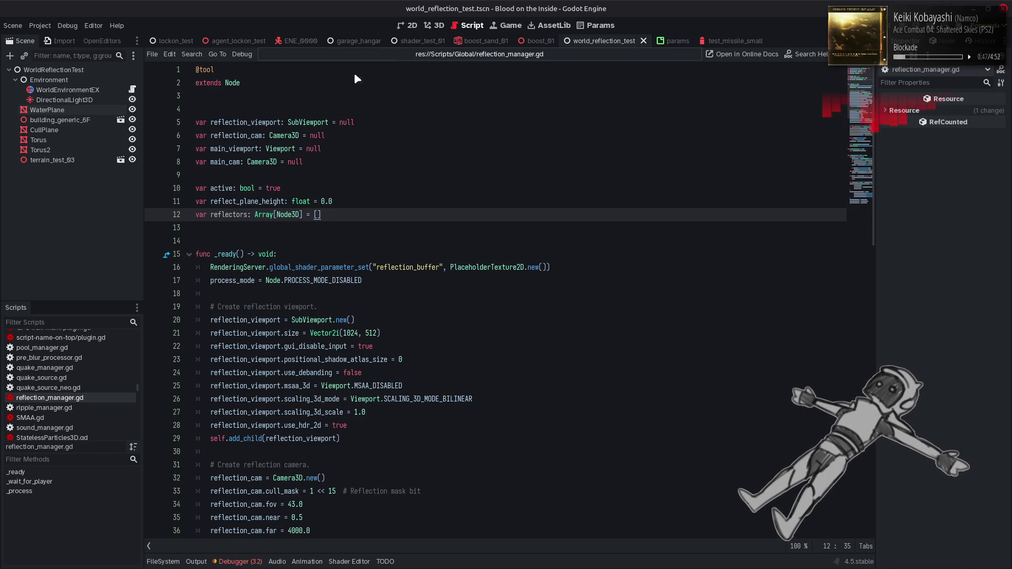
# Step: In water_area.gd, replace the MeshInstance3D and PlaneMesh type hints on lines 16–17 with := and save
pyautogui.hotkey('alt', 'Left')
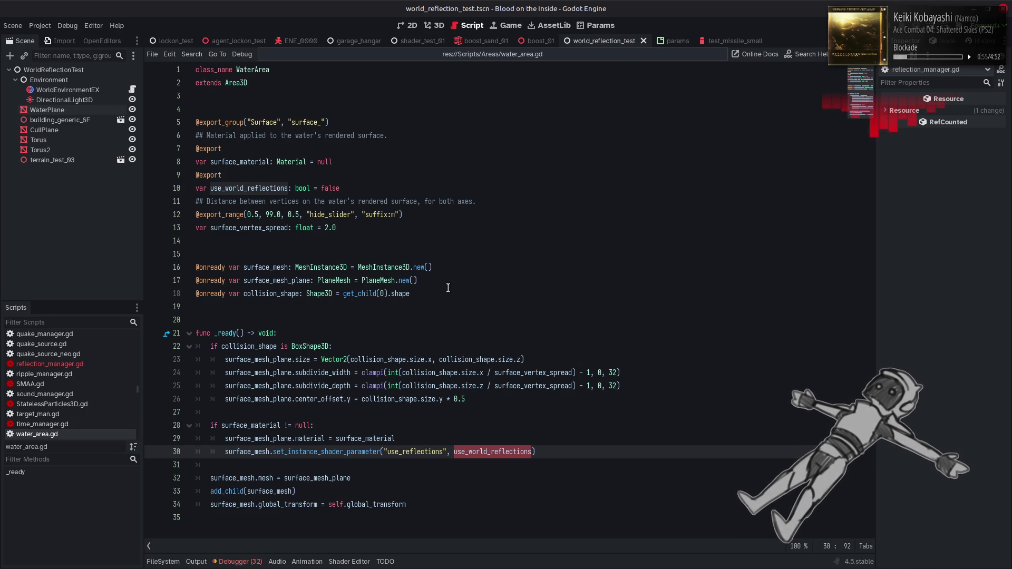
pyautogui.doubleClick(323, 271)
pyautogui.press('BackSpace')
pyautogui.press('BackSpace')
pyautogui.press('BackSpace')
pyautogui.write(':')
pyautogui.doubleClick(348, 280)
pyautogui.press('BackSpace')
pyautogui.press('BackSpace')
pyautogui.press('BackSpace')
pyautogui.write(':')
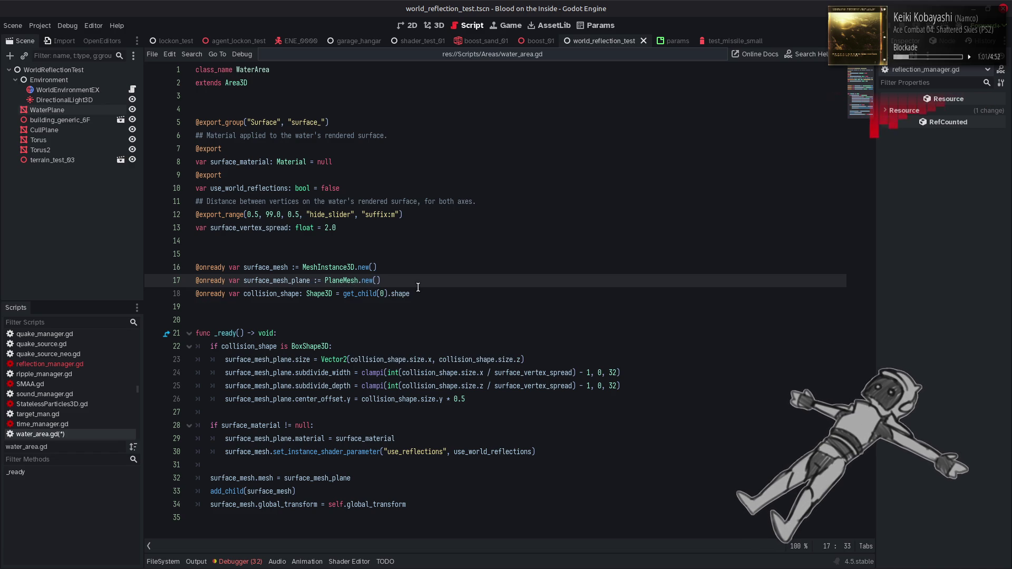
pyautogui.click(426, 290)
pyautogui.hotkey('ctrl', 's')
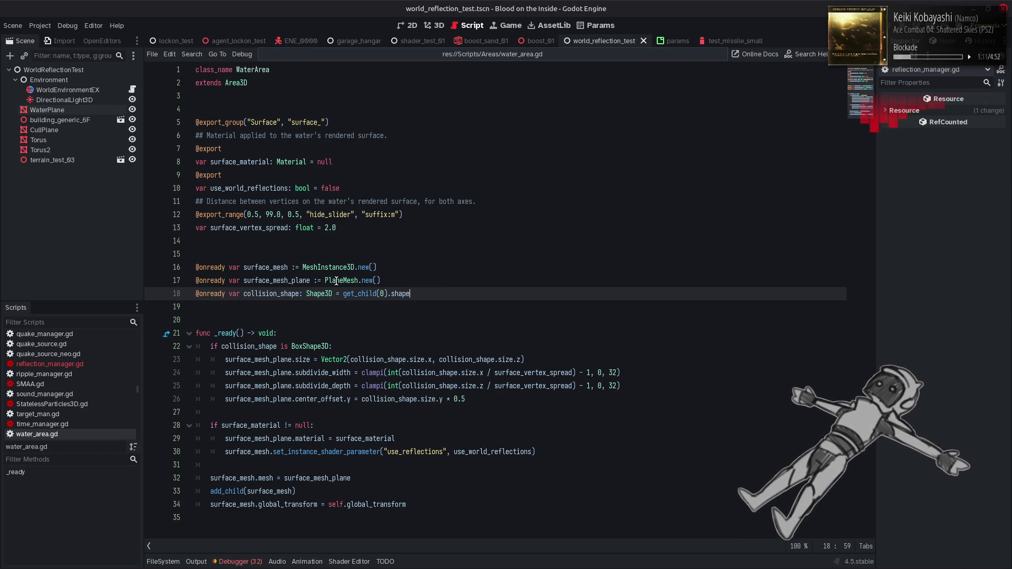
# Step: Change the add_child call to self.add_child(surface_mesh) and start a new line after line 18
pyautogui.click(289, 266)
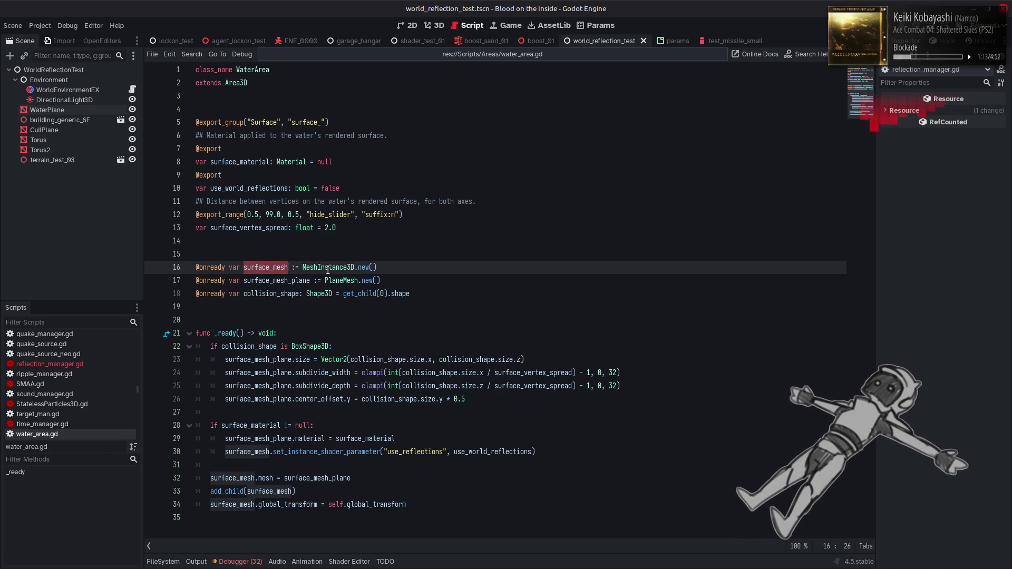
pyautogui.click(210, 492)
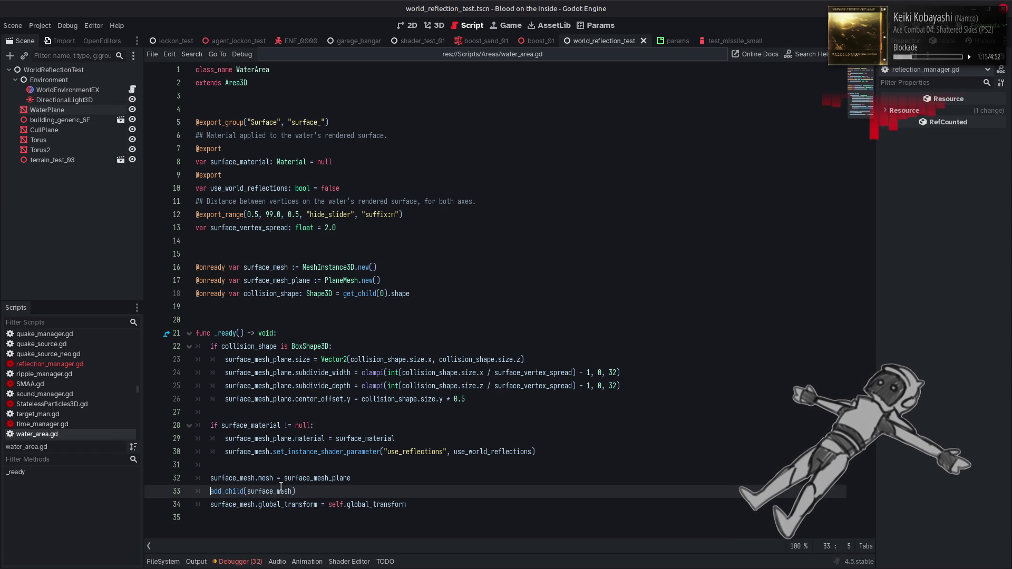
pyautogui.write('self.')
pyautogui.click(383, 359)
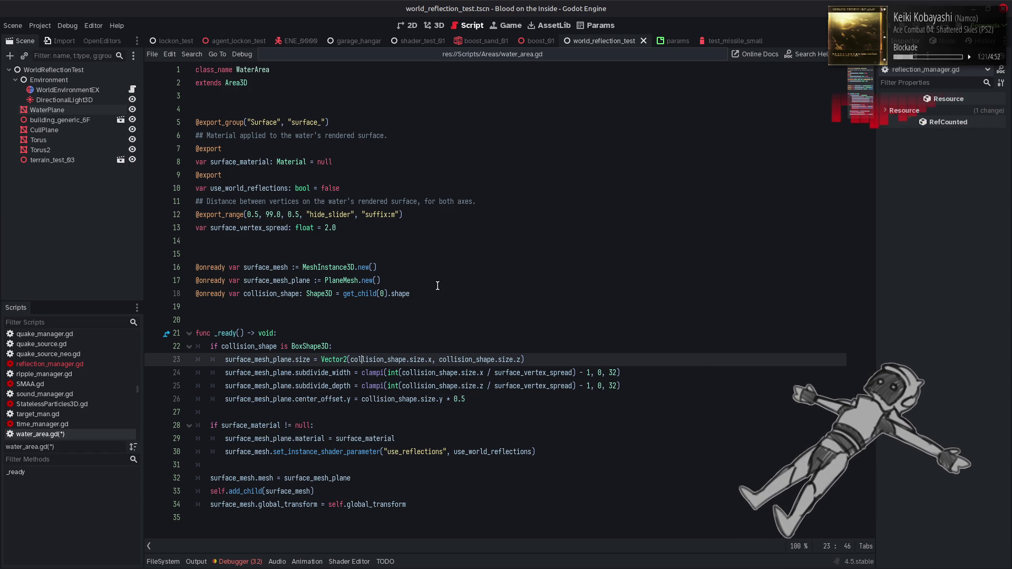
pyautogui.click(422, 293)
pyautogui.press('Return')
pyautogui.write('@onready var ')
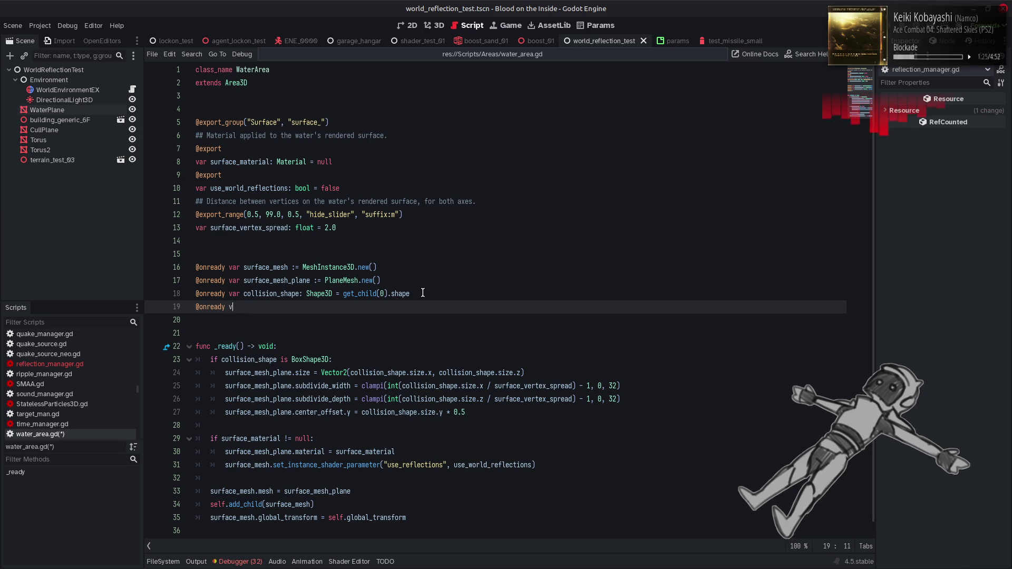
pyautogui.write('vis_n')
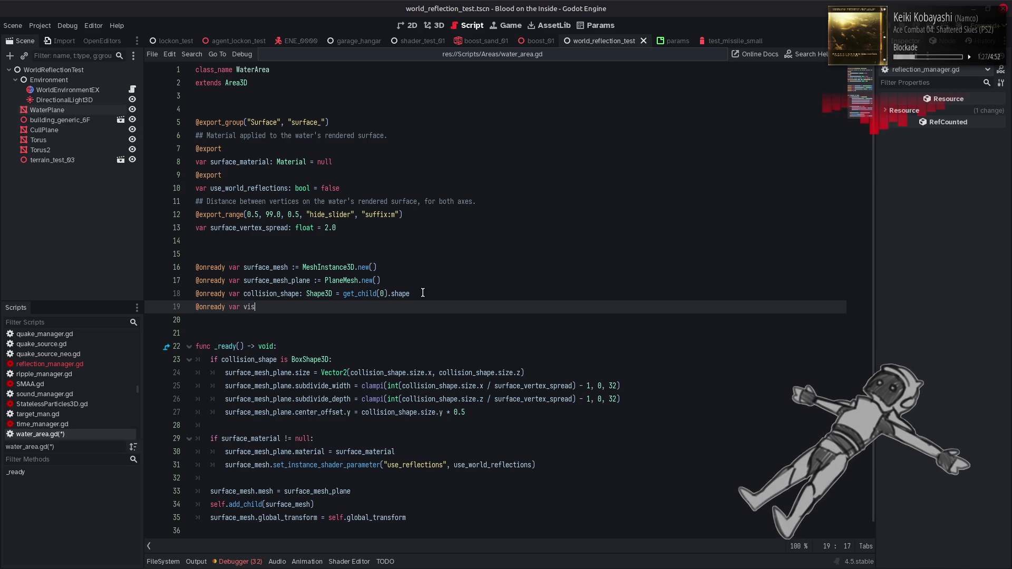
pyautogui.write('otifier:')
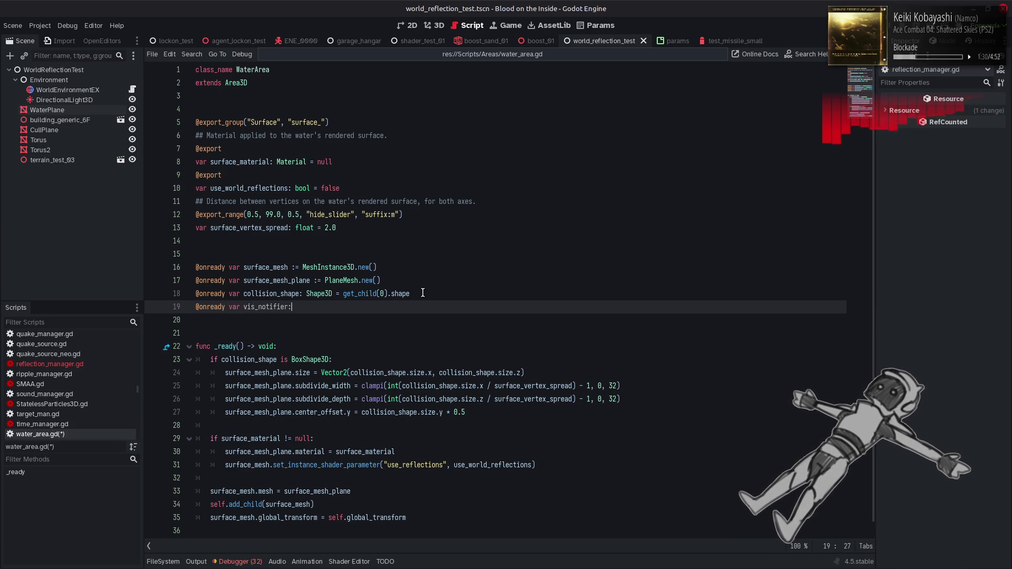
pyautogui.press('BackSpace')
pyautogui.write(':= Visi')
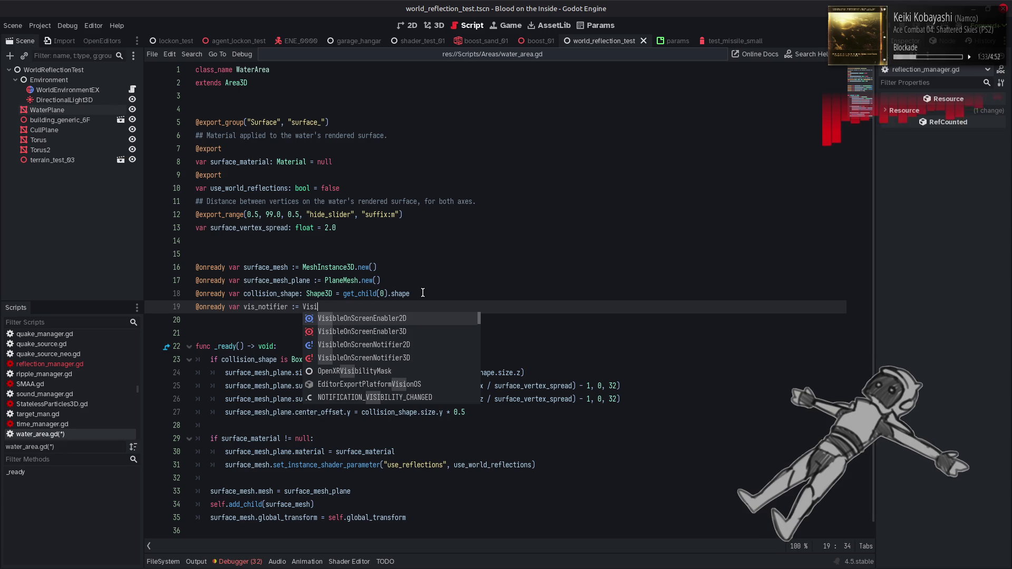
pyautogui.press('Down')
pyautogui.press('Down')
pyautogui.press('Down')
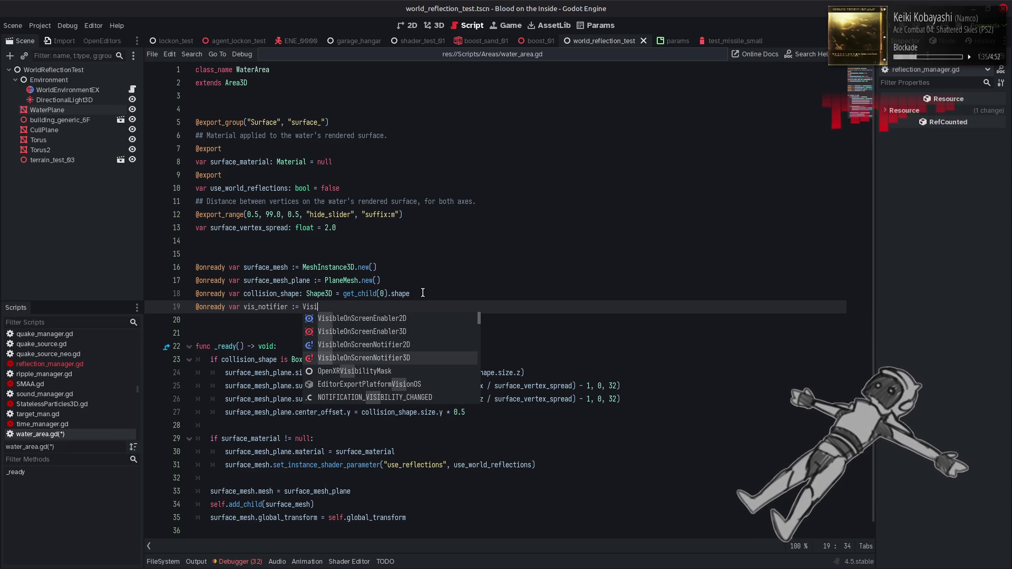
pyautogui.press('Return')
pyautogui.write('new(')
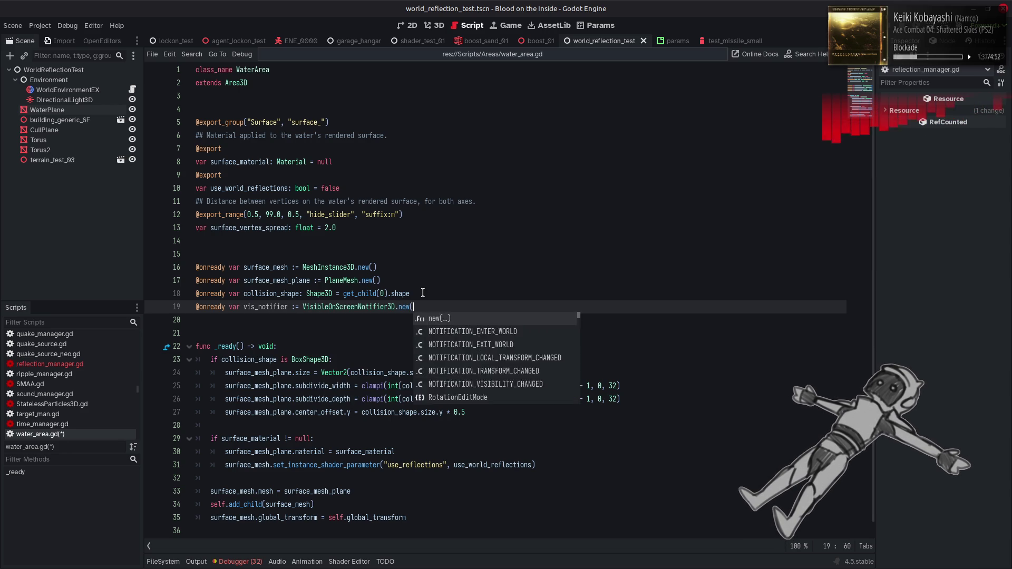
pyautogui.press('Return')
pyautogui.click(422, 293)
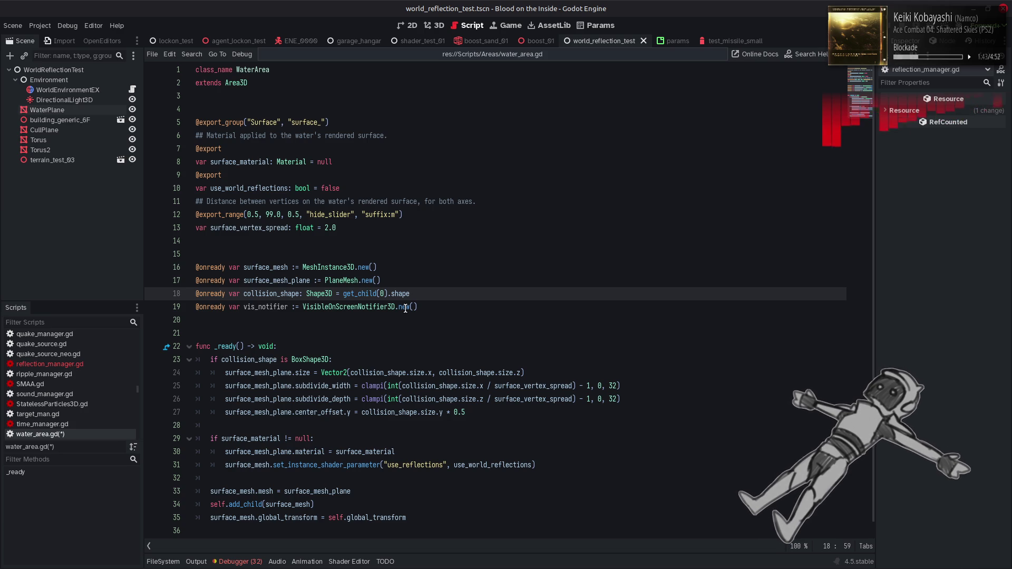
pyautogui.moveTo(387, 306)
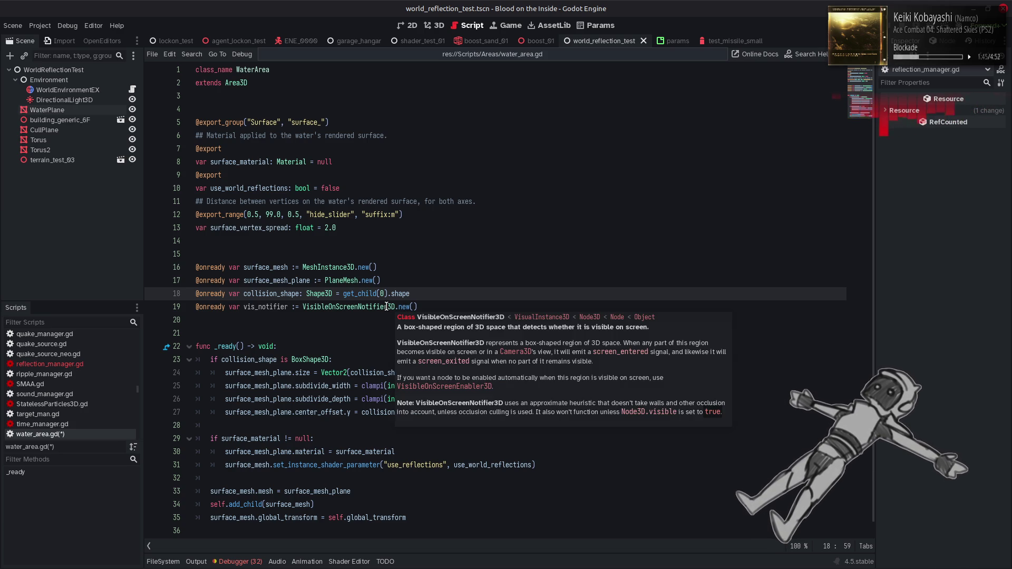
pyautogui.click(426, 267)
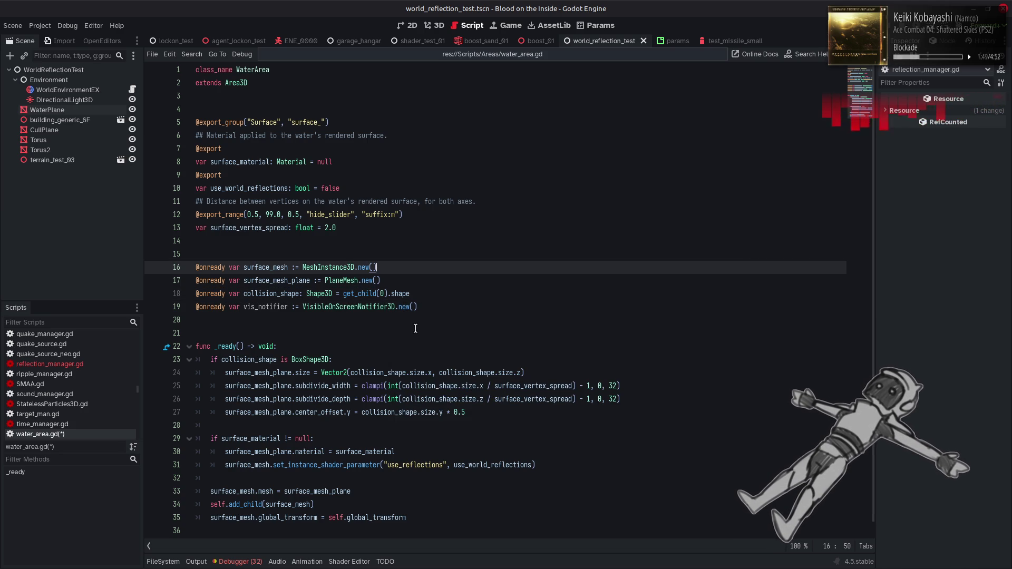
pyautogui.scroll(-1, 415, 328)
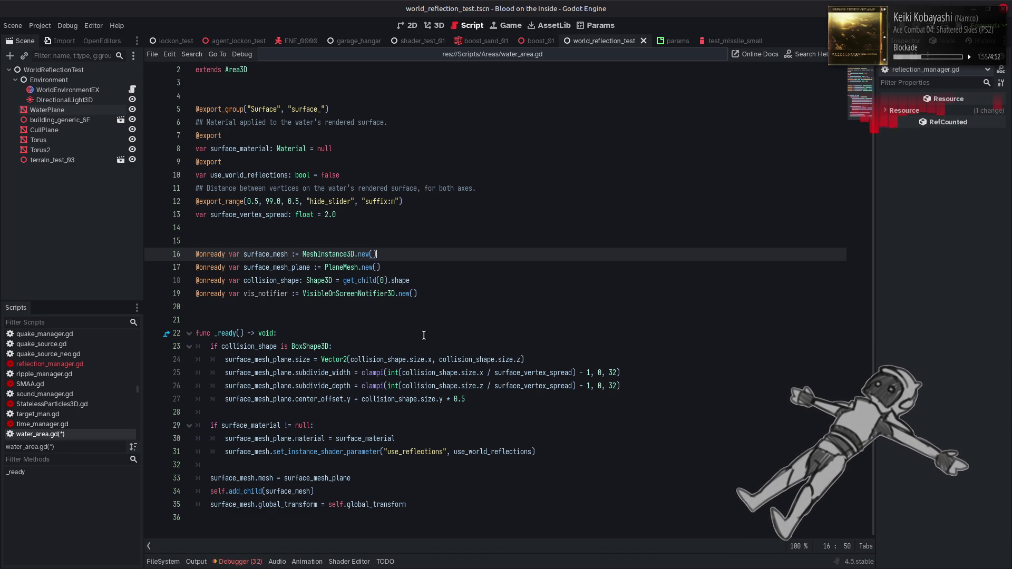
pyautogui.doubleClick(266, 346)
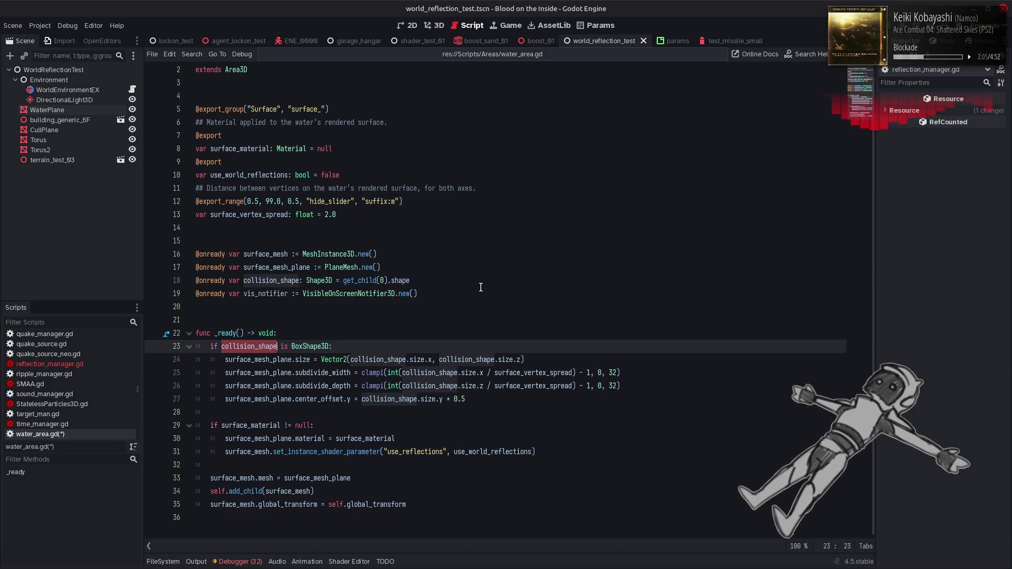
pyautogui.doubleClick(309, 347)
pyautogui.rightClick(309, 349)
pyautogui.click(364, 511)
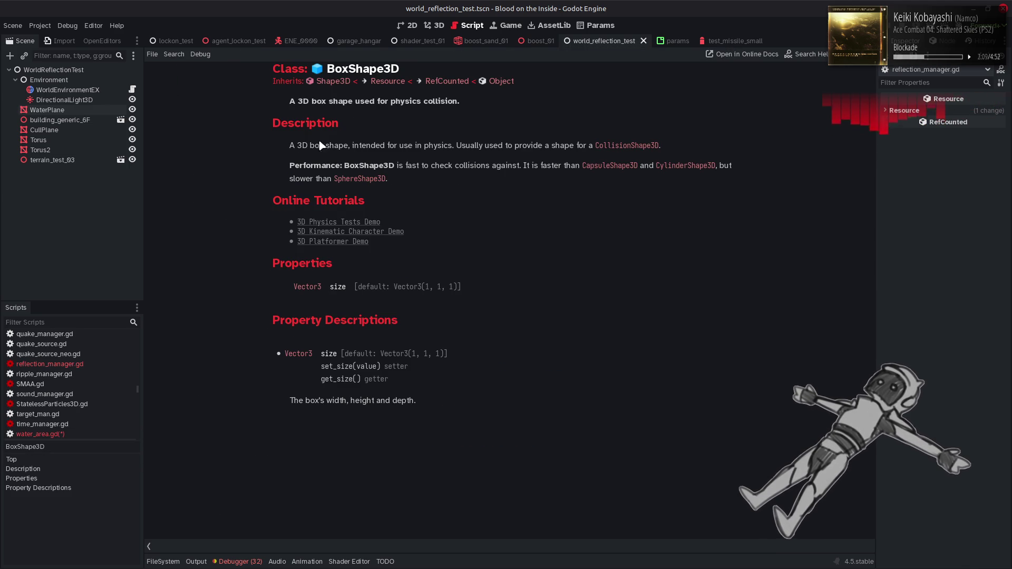
pyautogui.click(330, 82)
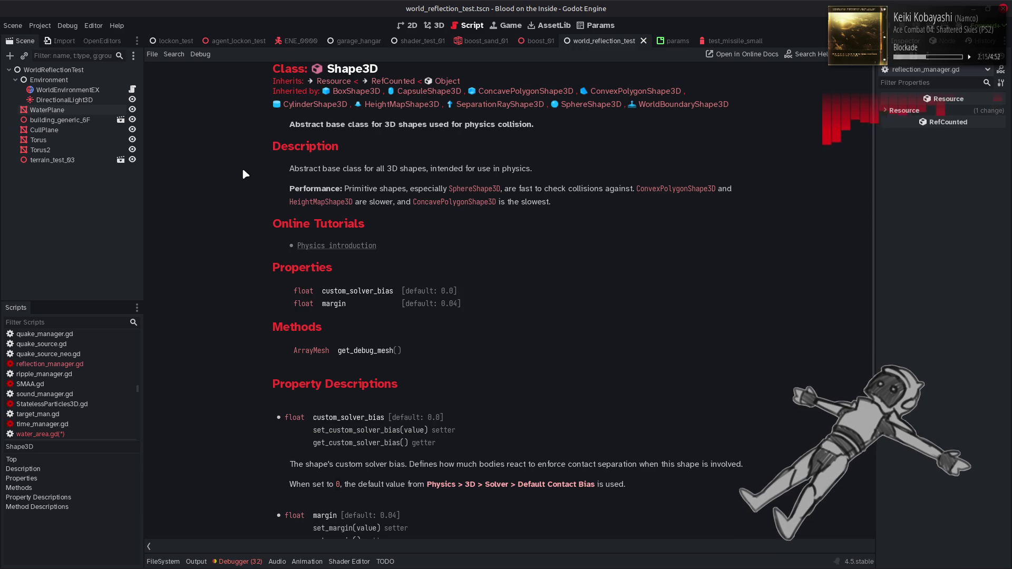
pyautogui.hotkey('alt', 'Left')
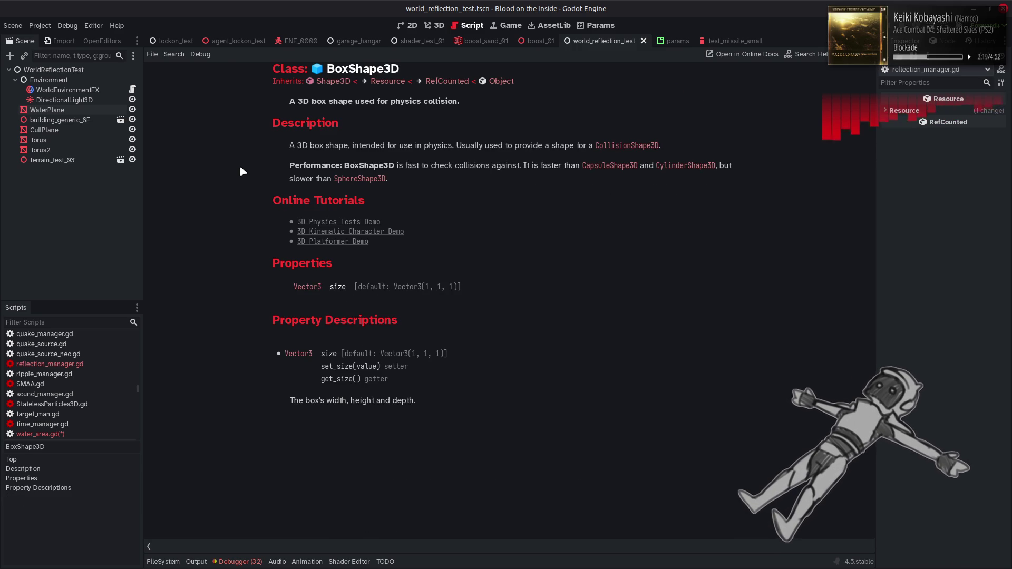
pyautogui.hotkey('alt', 'Left')
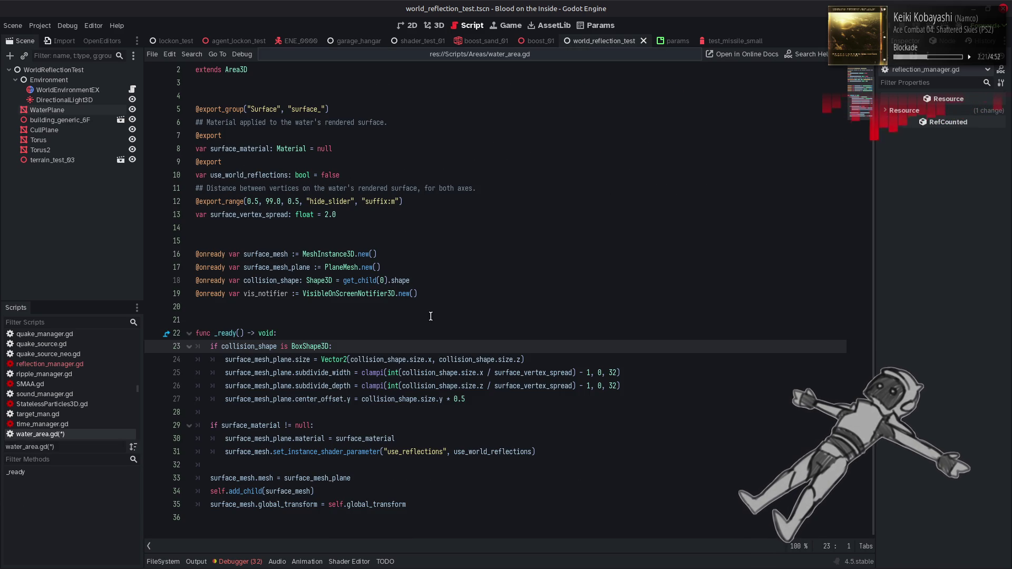
pyautogui.press('F1')
pyautogui.write('AABB')
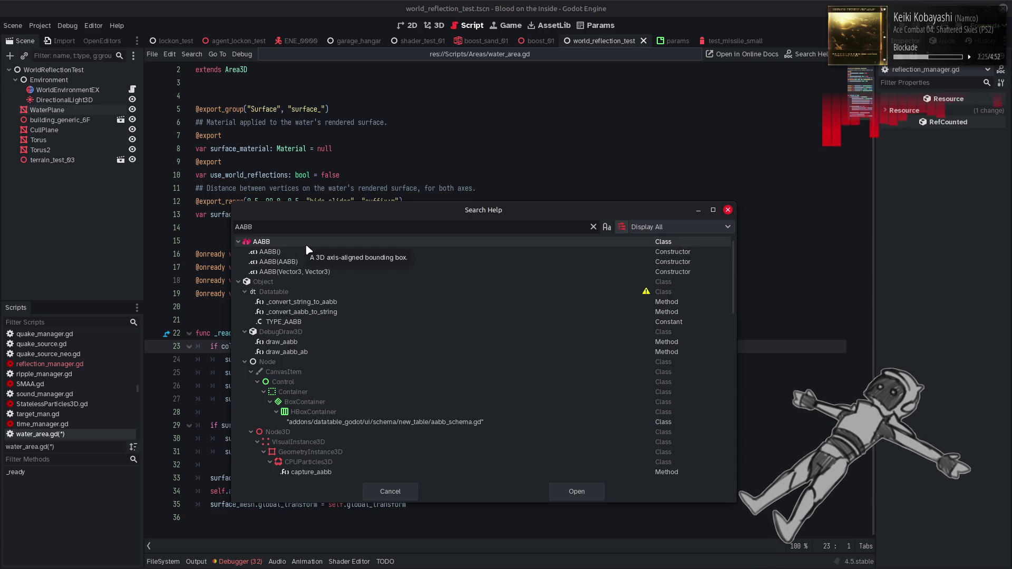
pyautogui.press('Return')
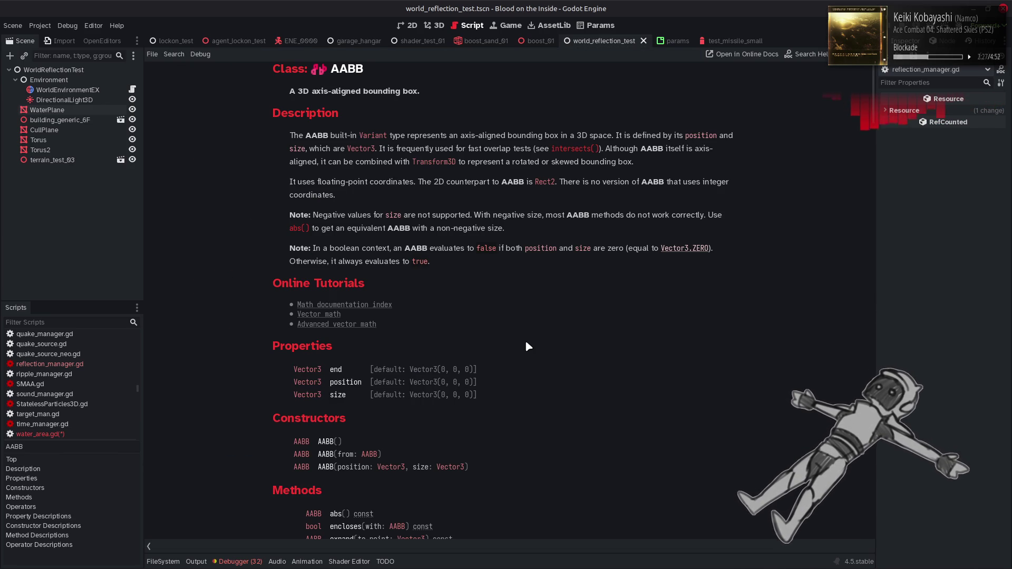
pyautogui.scroll(-2, 526, 342)
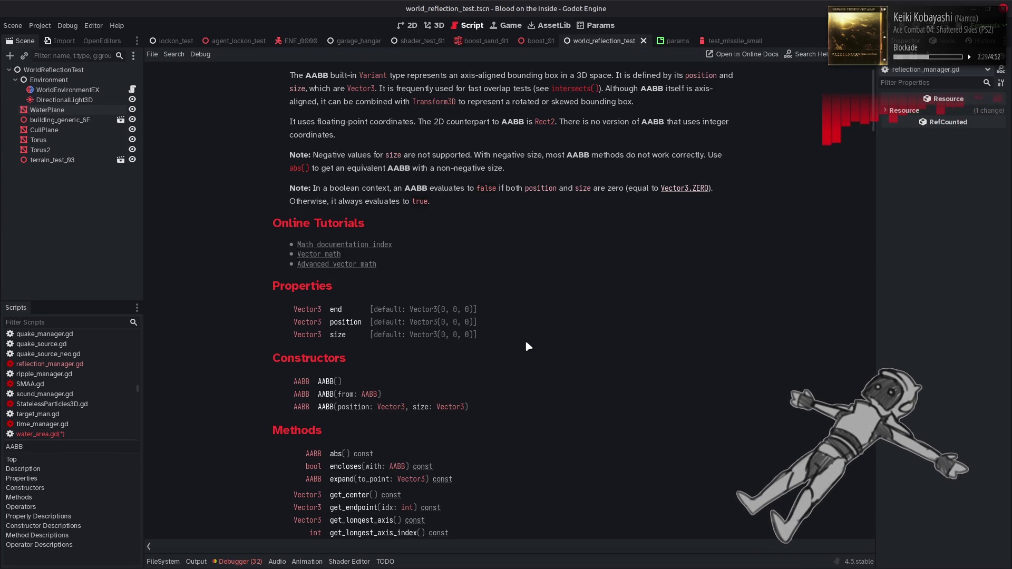
pyautogui.click(324, 408)
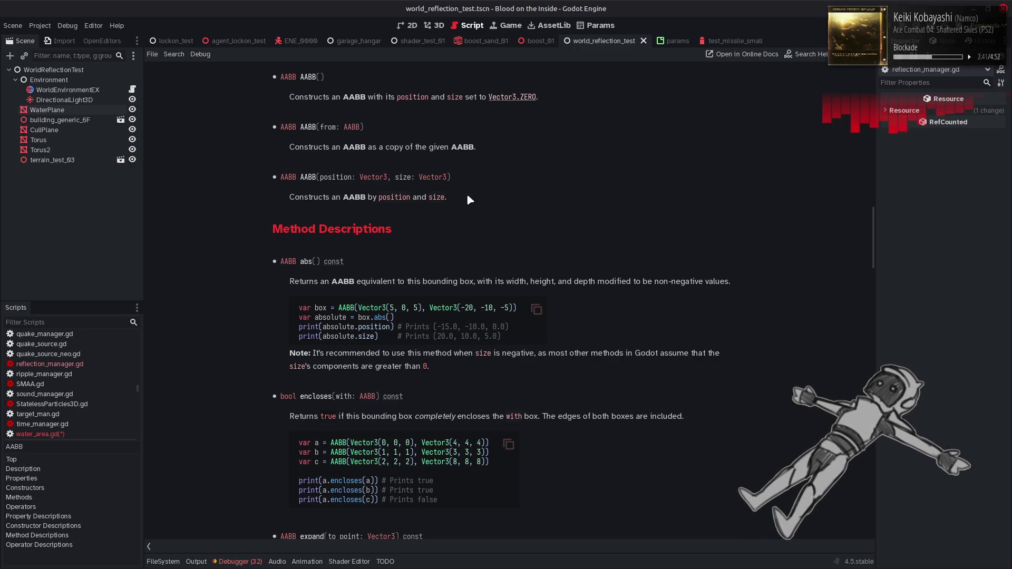
pyautogui.scroll(-3, 468, 199)
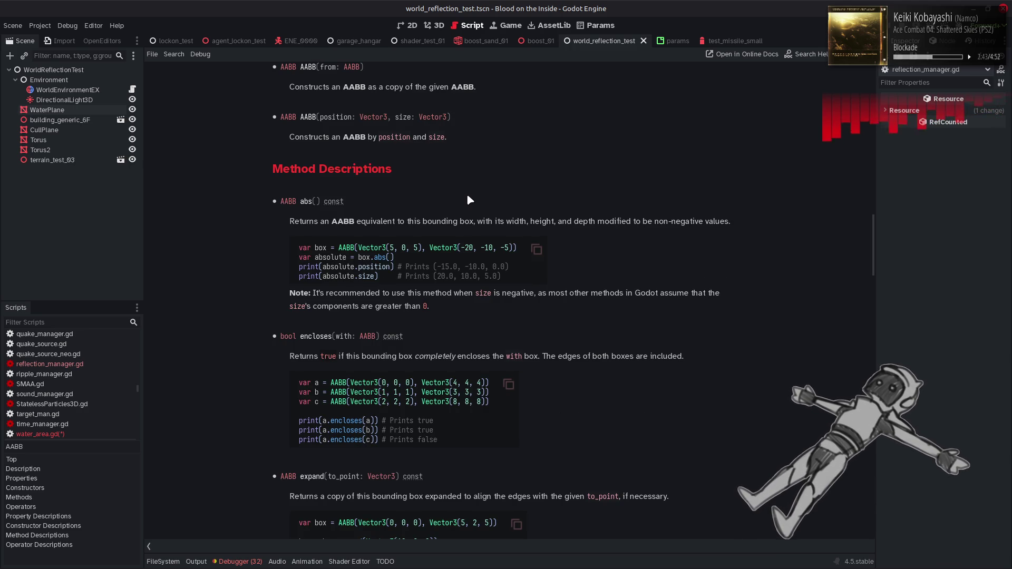
pyautogui.scroll(-3, 469, 199)
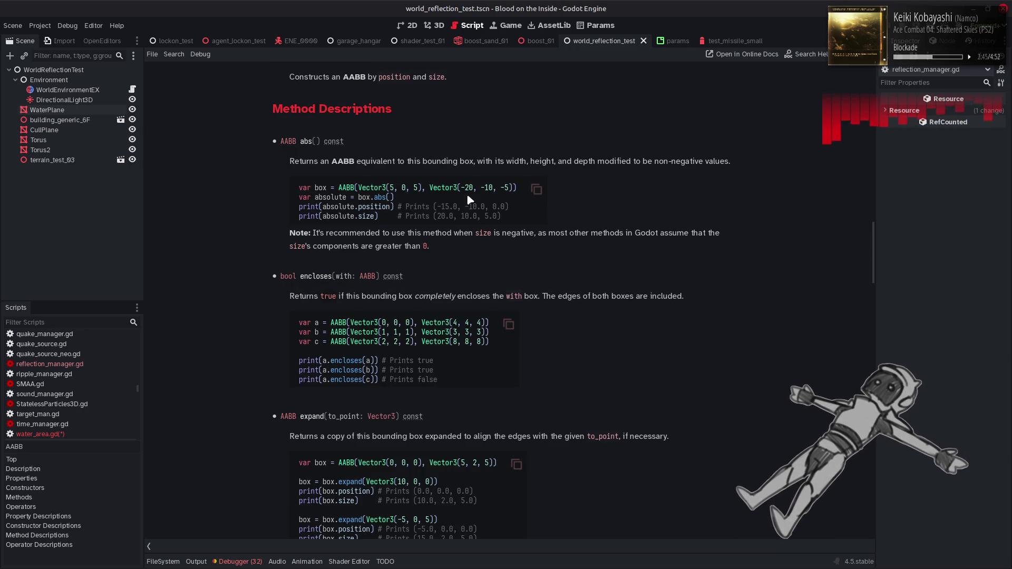
pyautogui.hotkey('ctrl', 'w')
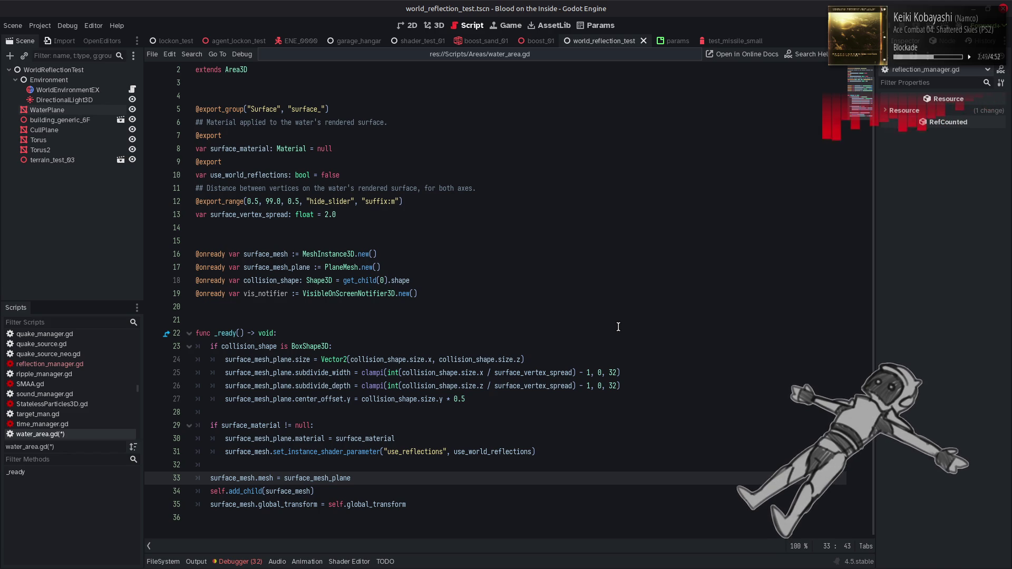
# Step: Add self.add_child(vis_notifier) after line 35 in _ready() and save
pyautogui.doubleClick(246, 293)
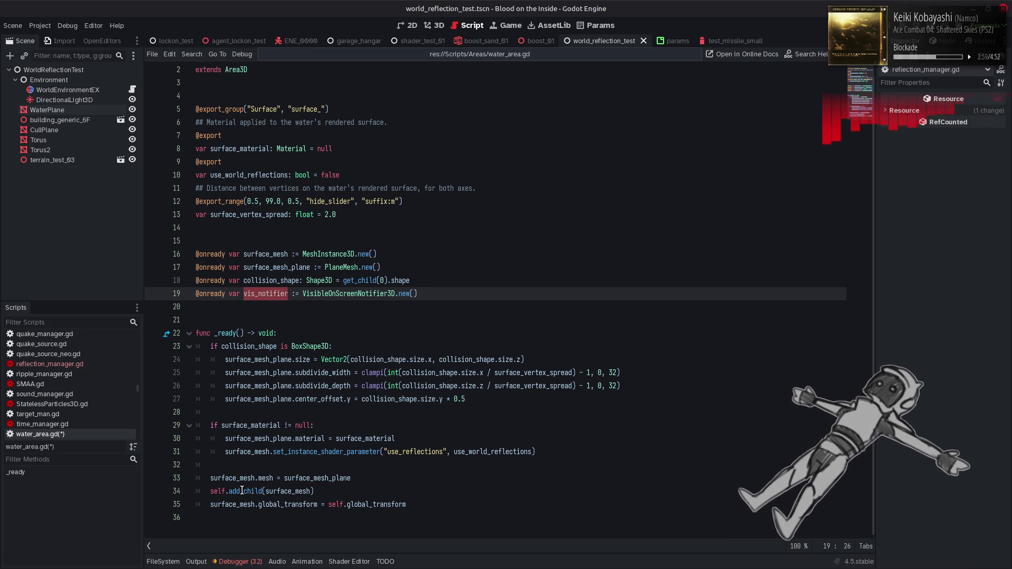
pyautogui.moveTo(242, 490)
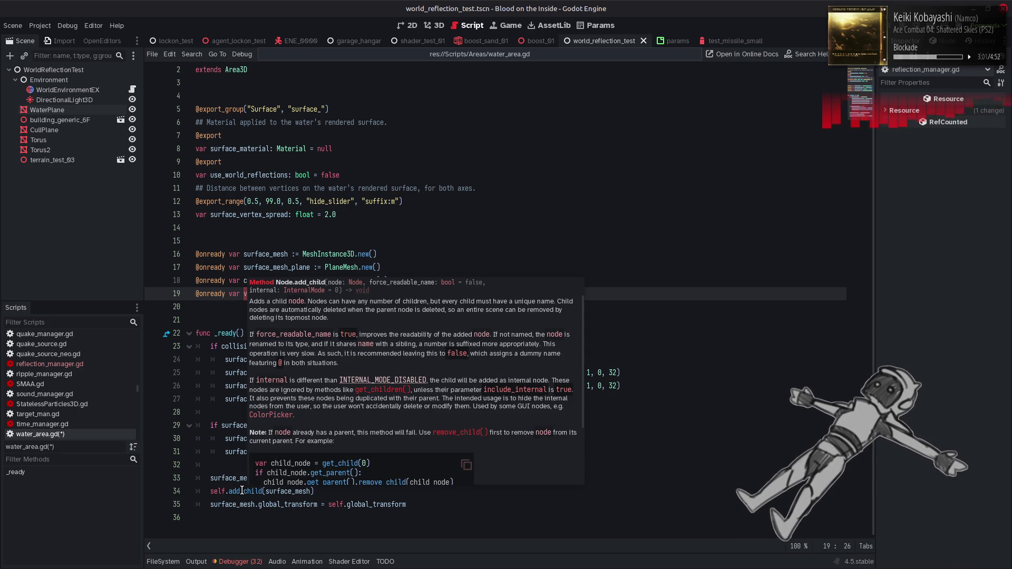
pyautogui.click(433, 504)
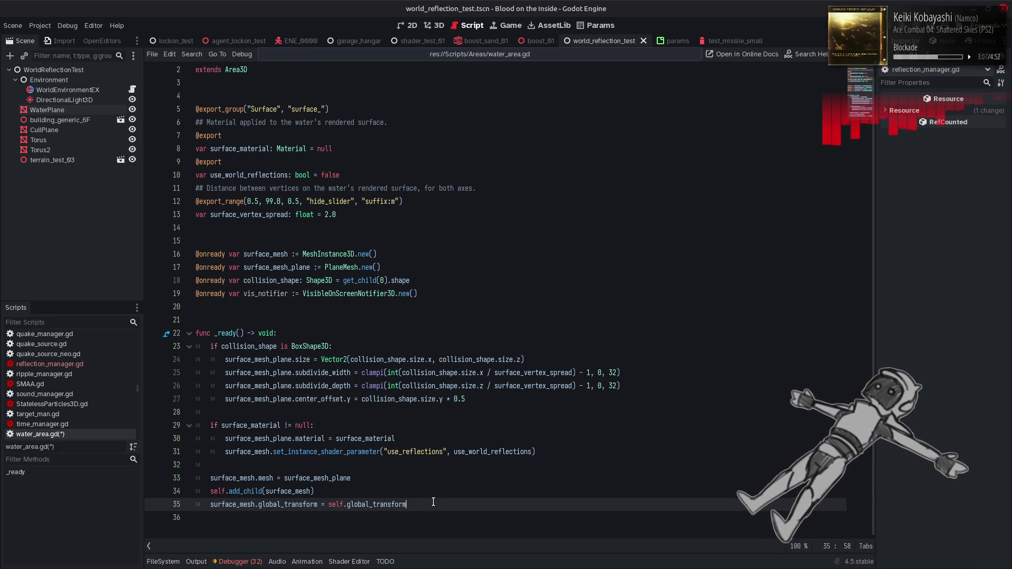
pyautogui.press('Return')
pyautogui.press('Return')
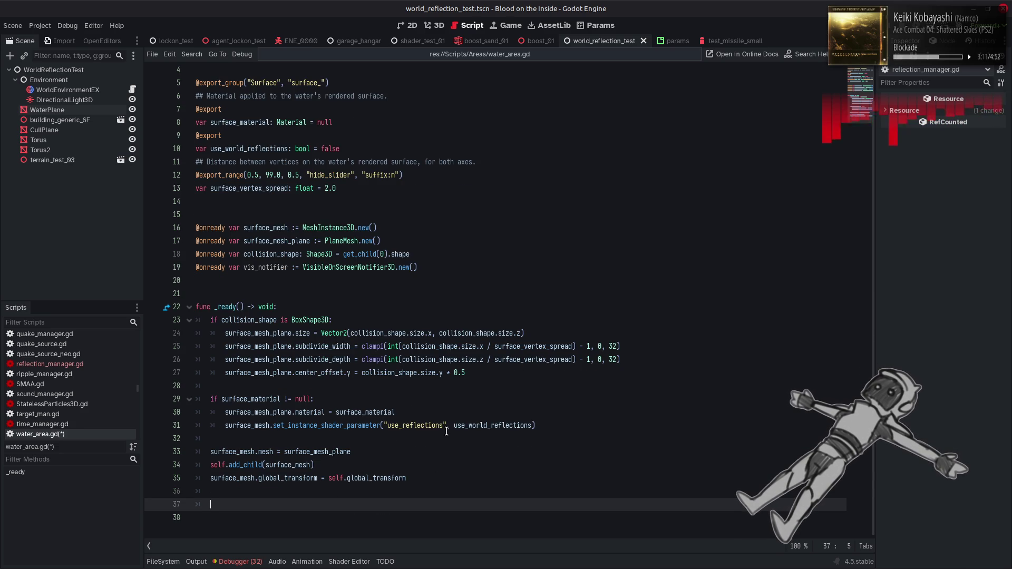
pyautogui.write('self.add_')
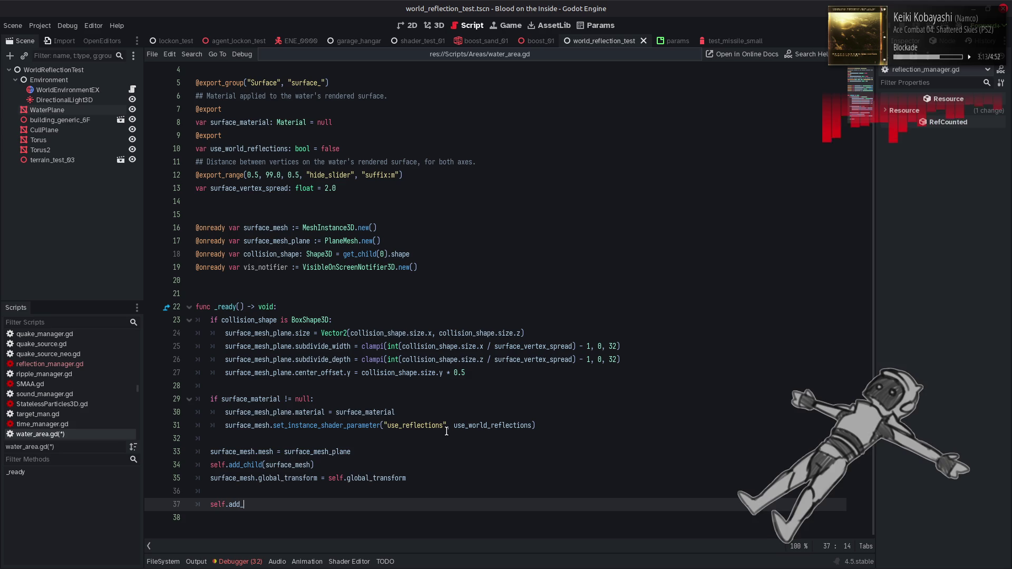
pyautogui.press('Down')
pyautogui.press('Return')
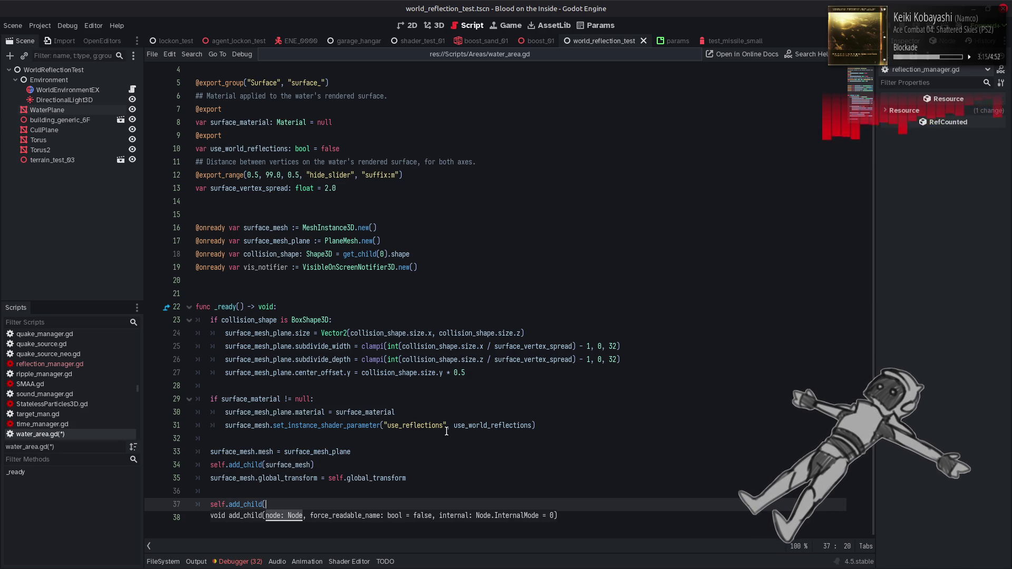
pyautogui.write('is_notifier')
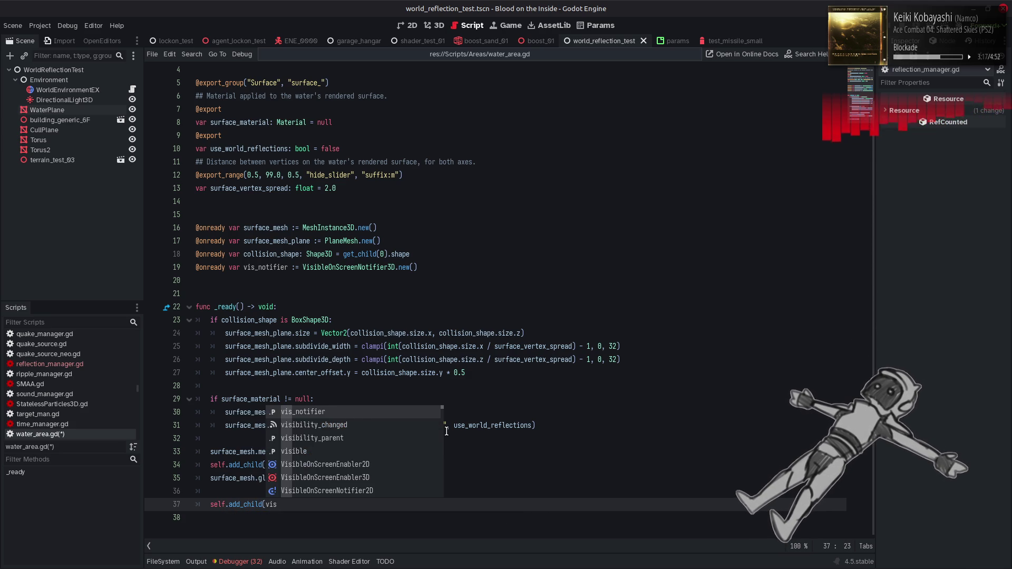
pyautogui.press('Return')
pyautogui.write(')')
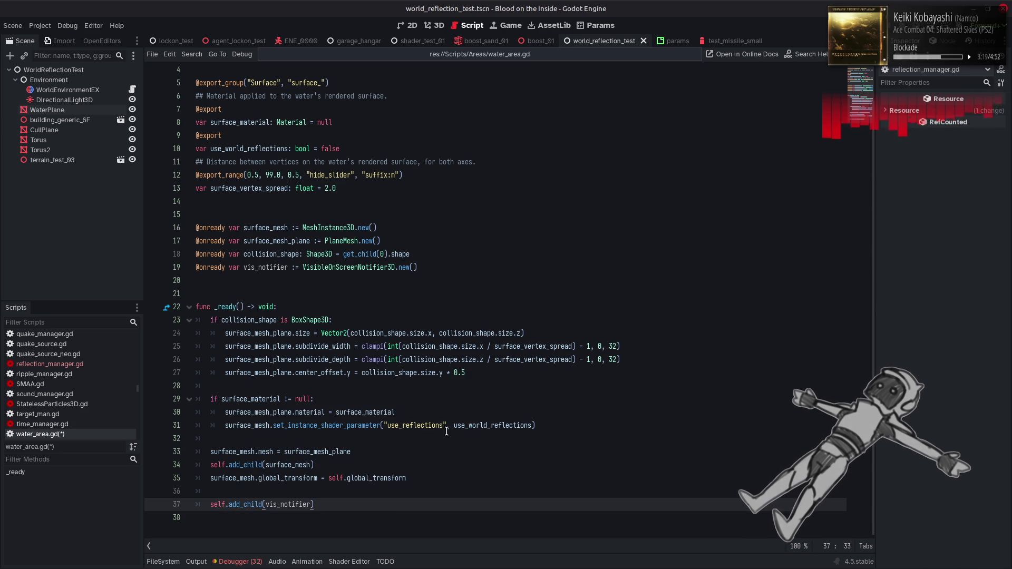
pyautogui.hotkey('ctrl', 's')
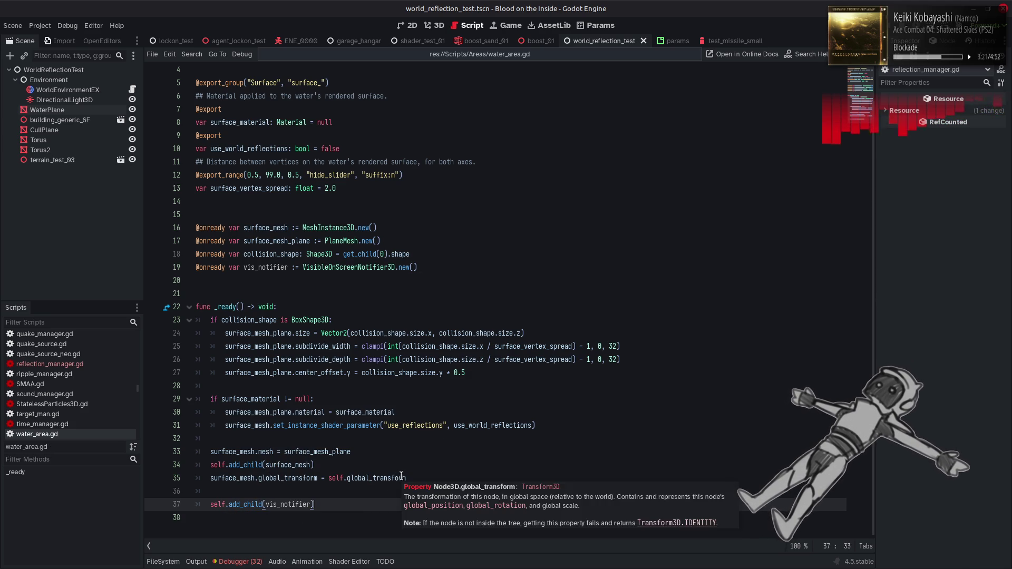
# Step: Duplicate the global_transform line, swapping surface_mesh for vis_notifier, and save
pyautogui.click(407, 464)
pyautogui.moveTo(406, 478); pyautogui.dragTo(210, 478)
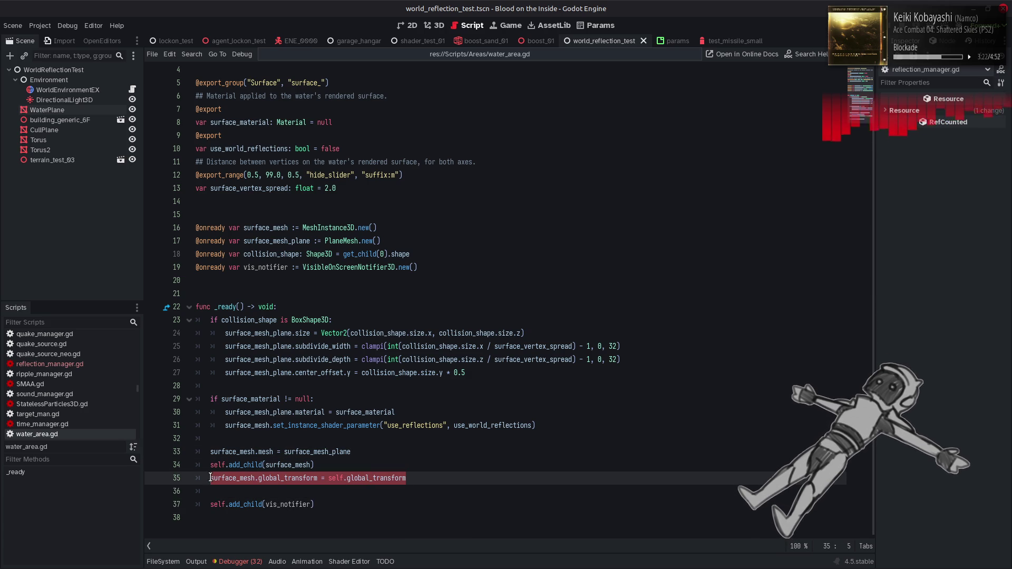
pyautogui.hotkey('ctrl', 'c')
pyautogui.click(319, 511)
pyautogui.press('Return')
pyautogui.hotkey('ctrl', 'v')
pyautogui.doubleClick(279, 505)
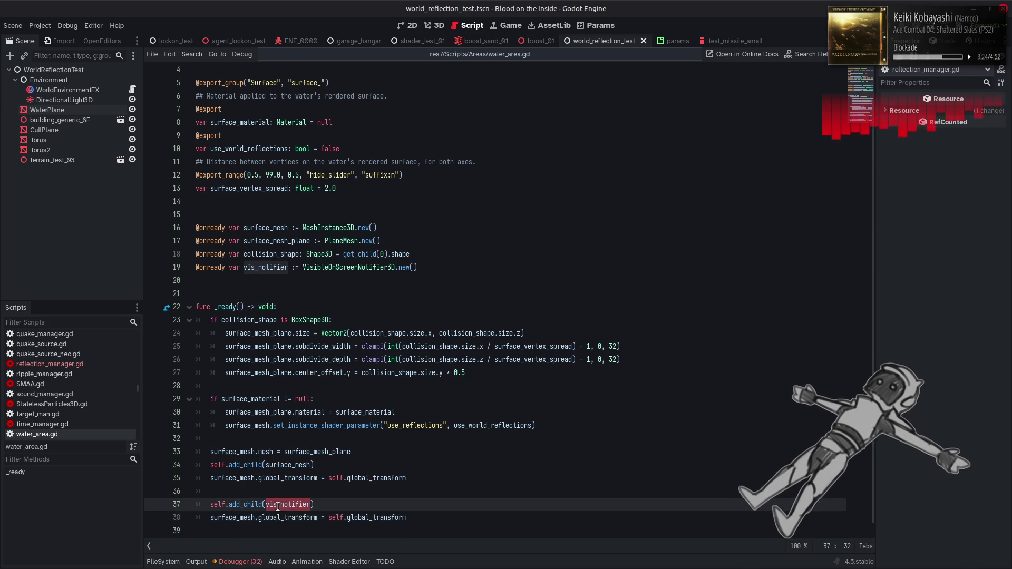
pyautogui.click(228, 517)
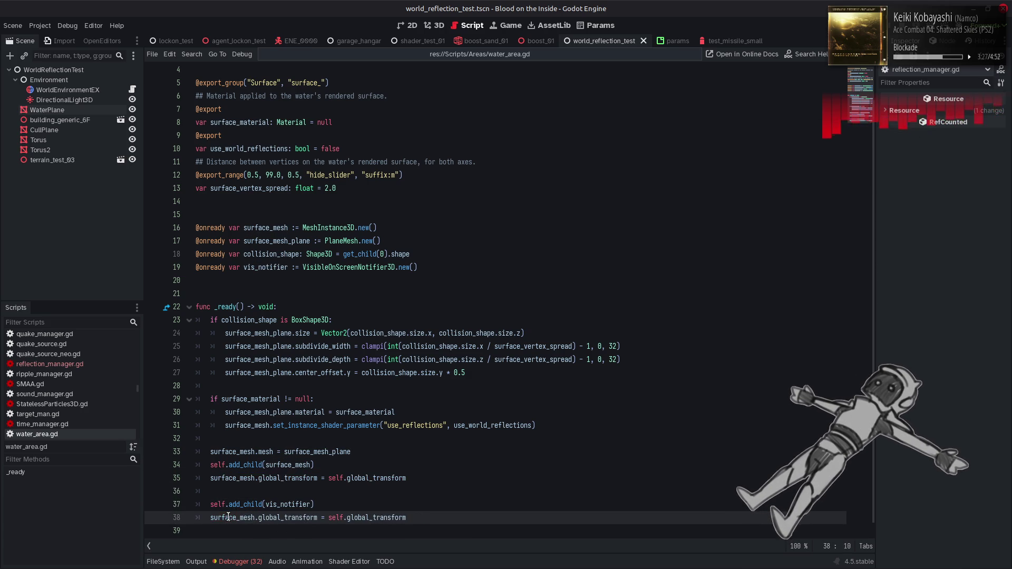
pyautogui.doubleClick(228, 516)
pyautogui.hotkey('ctrl', 'v')
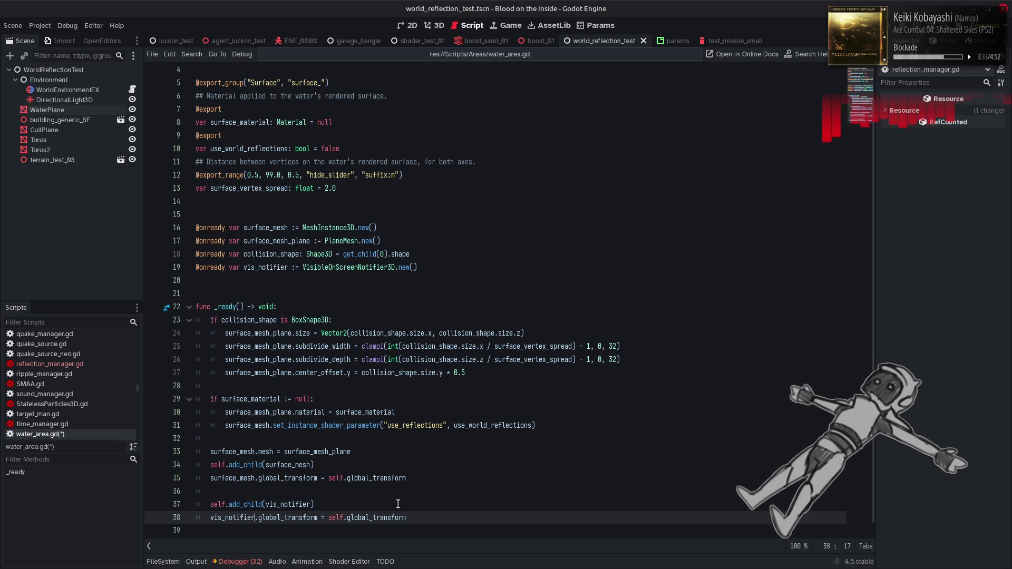
pyautogui.hotkey('ctrl', 's')
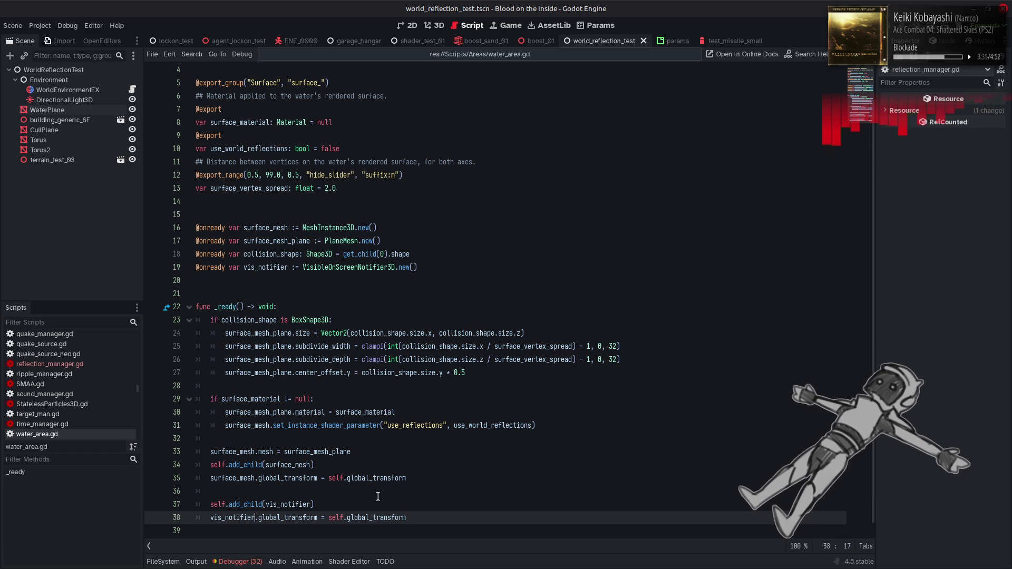
pyautogui.click(294, 507)
# Step: Add the line vis_notifier.aabb = AABB() above self.add_child(vis_notifier) on line 37
pyautogui.click(281, 490)
pyautogui.press('Return')
pyautogui.write('vis_notifier.aa')
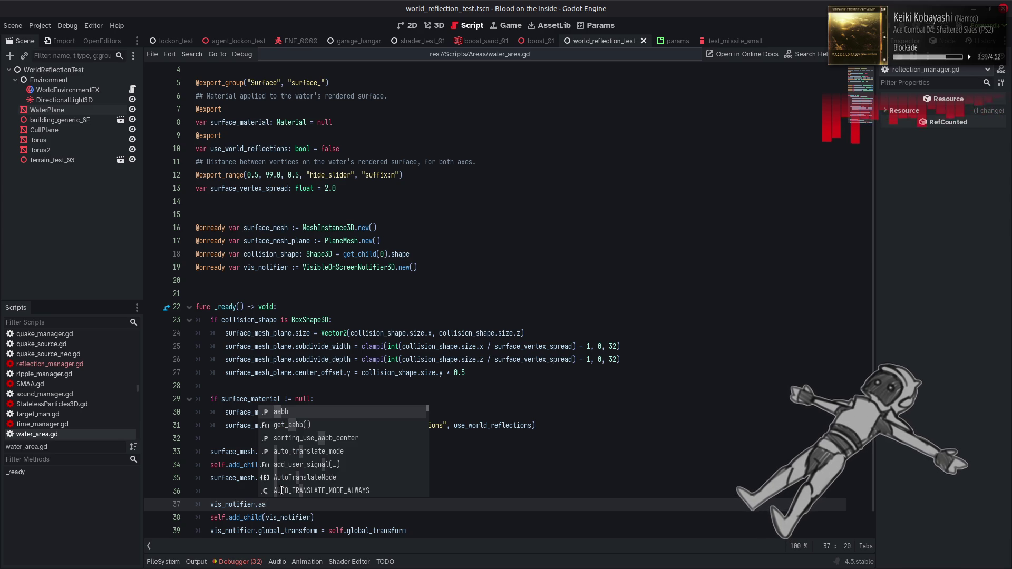
pyautogui.press('Down')
pyautogui.press('Up')
pyautogui.press('Return')
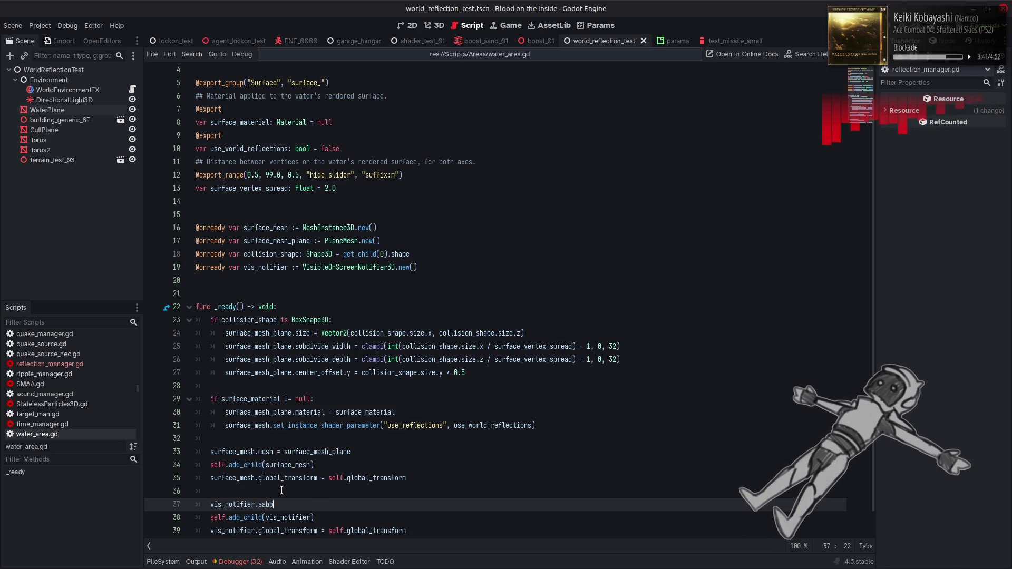
pyautogui.write('= AABB')
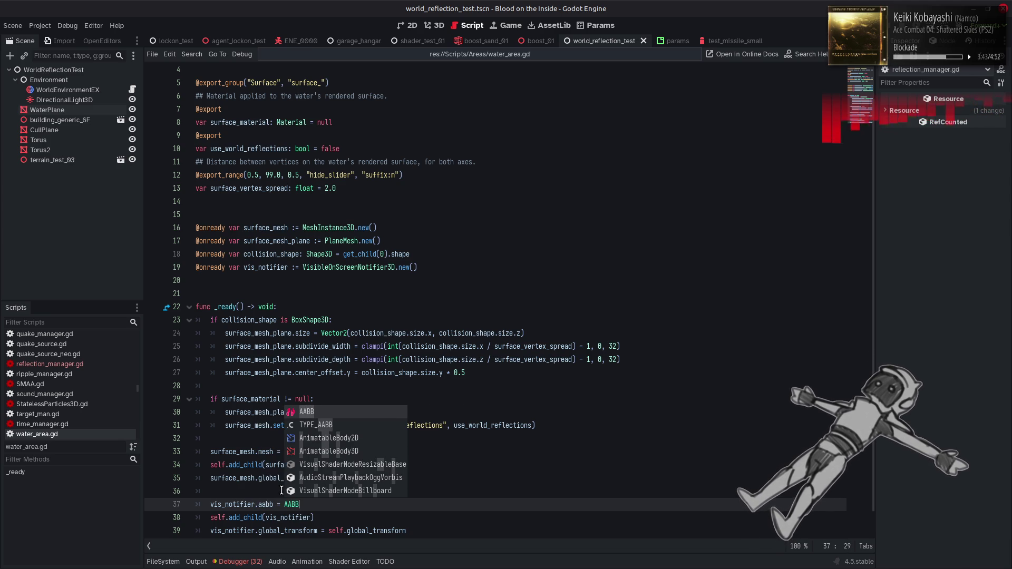
pyautogui.write('()')
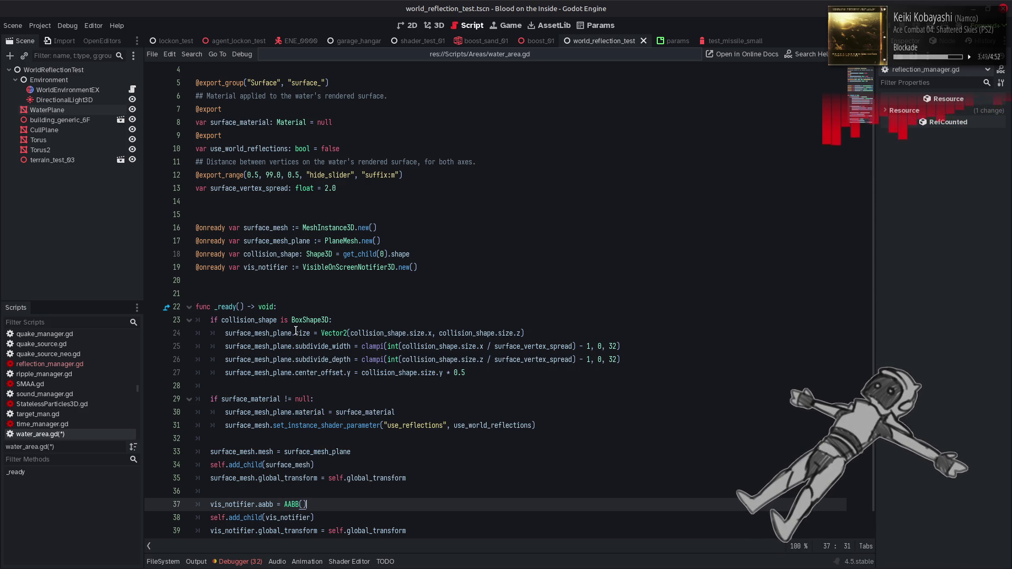
# Step: Highlight where collision_shape and the plane size are used in the script
pyautogui.click(265, 334)
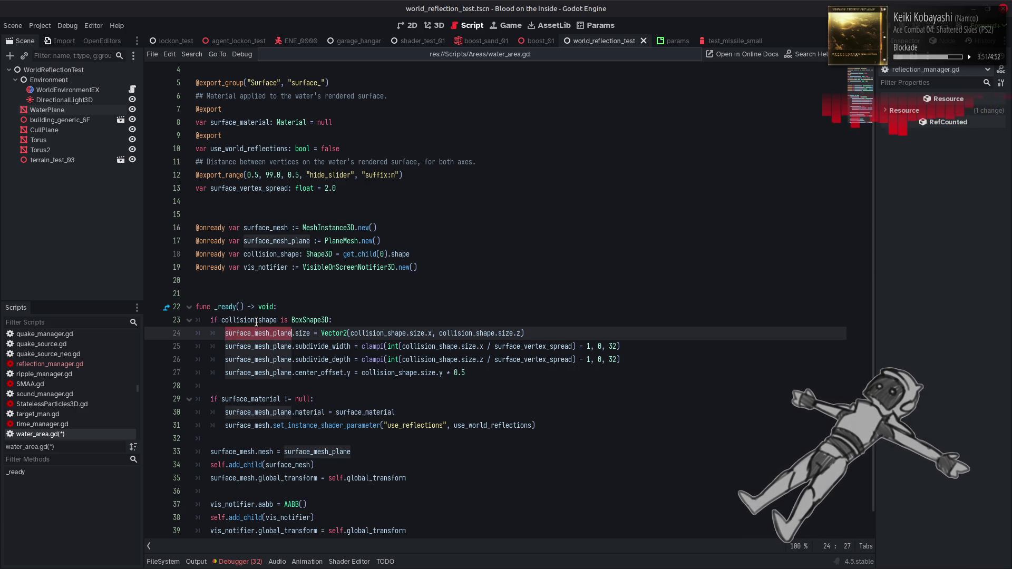
pyautogui.doubleClick(248, 320)
pyautogui.click(354, 303)
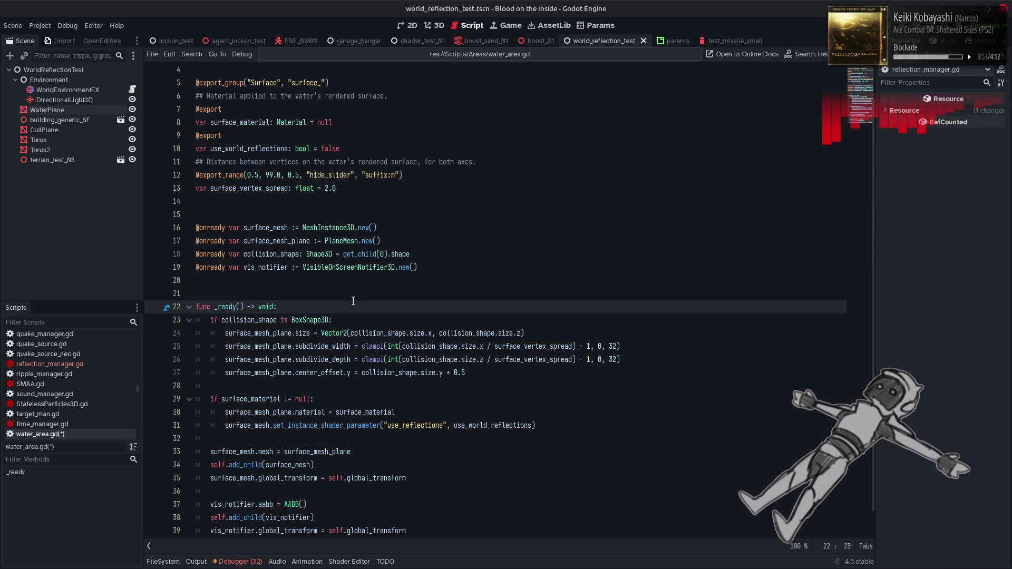
pyautogui.moveTo(301, 336)
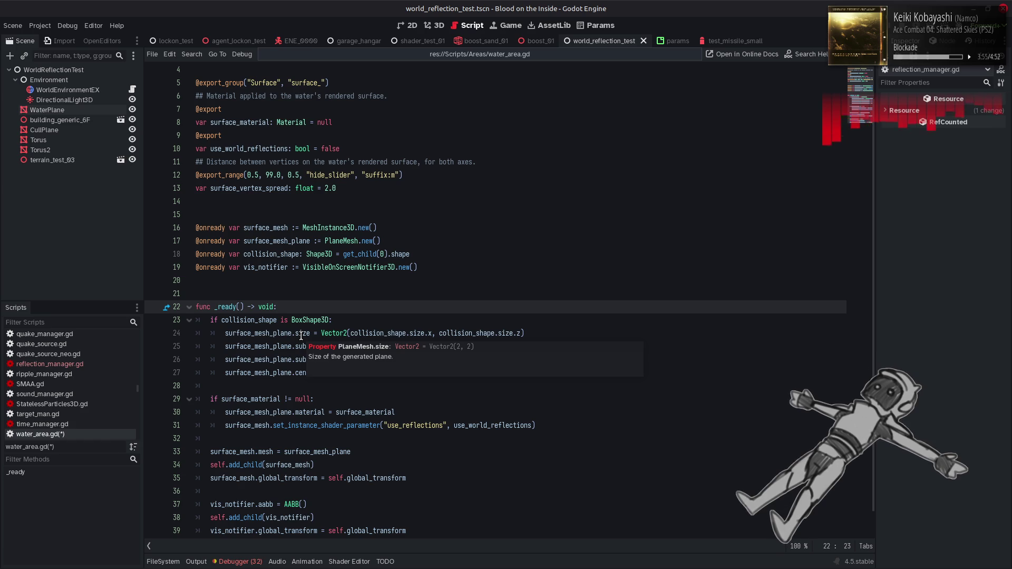
pyautogui.doubleClick(302, 334)
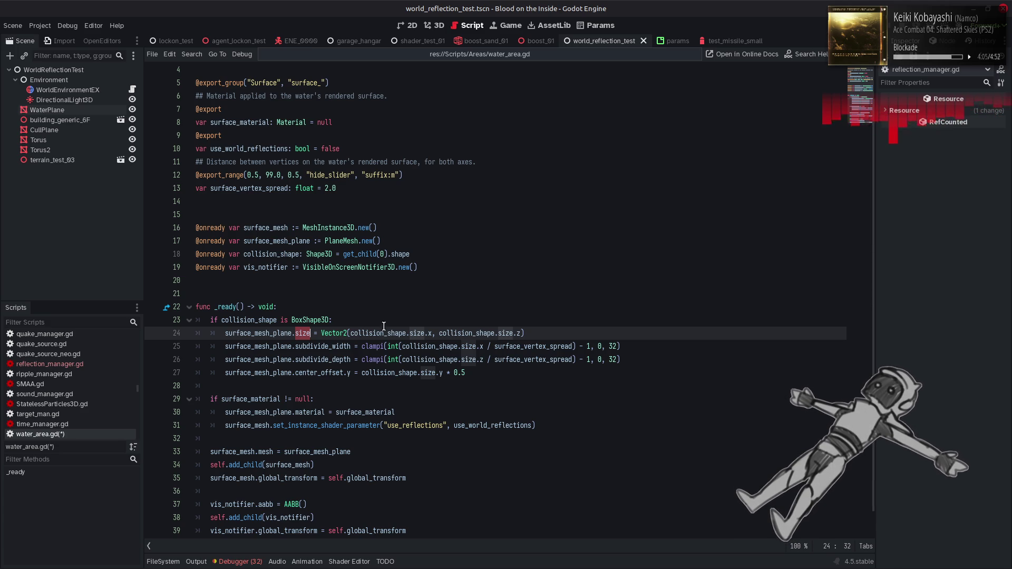
# Step: Open the AABB class documentation from the AABB symbol on line 37
pyautogui.click(294, 504)
pyautogui.rightClick(294, 504)
pyautogui.click(325, 526)
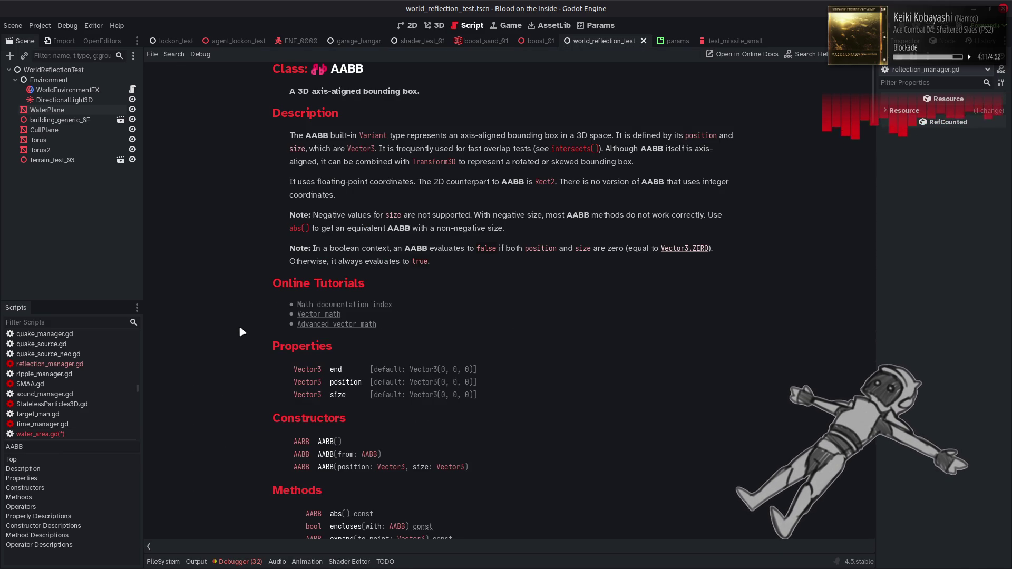
# Step: Scroll the AABB reference to read its constructors, properties, methods and operators
pyautogui.scroll(-10, 345, 385)
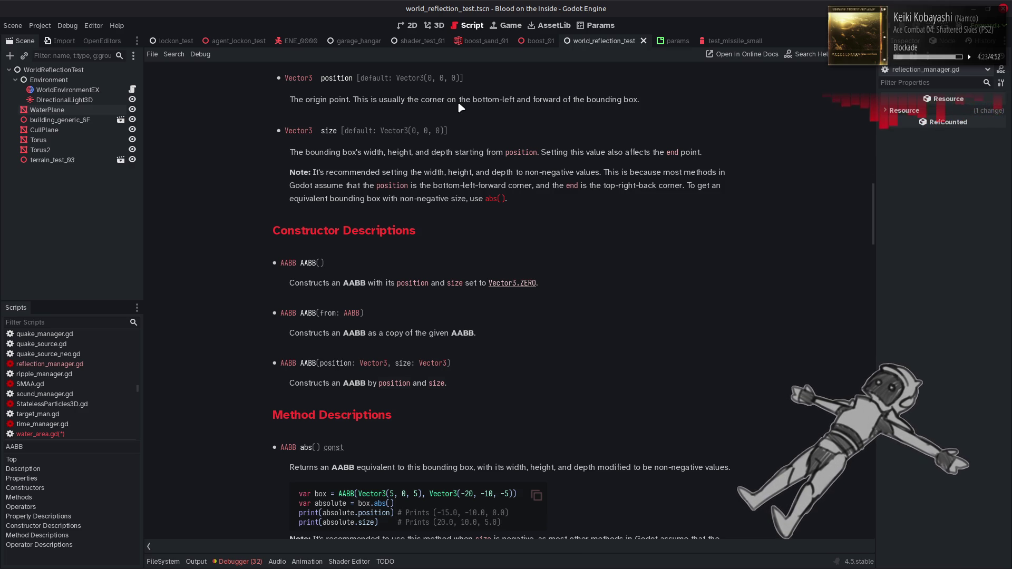
pyautogui.scroll(3, 437, 115)
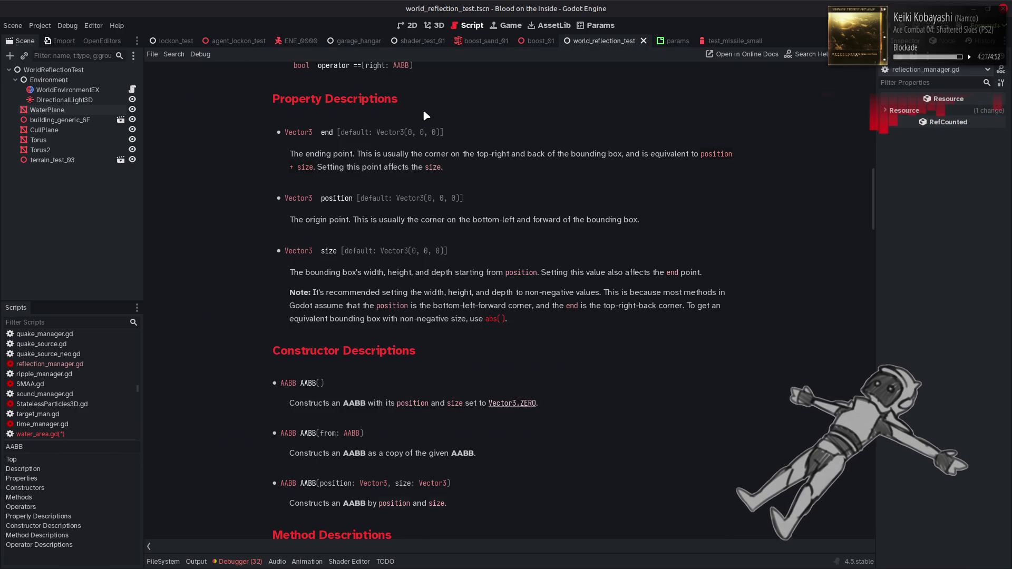
pyautogui.scroll(6, 426, 115)
pyautogui.scroll(7, 550, 242)
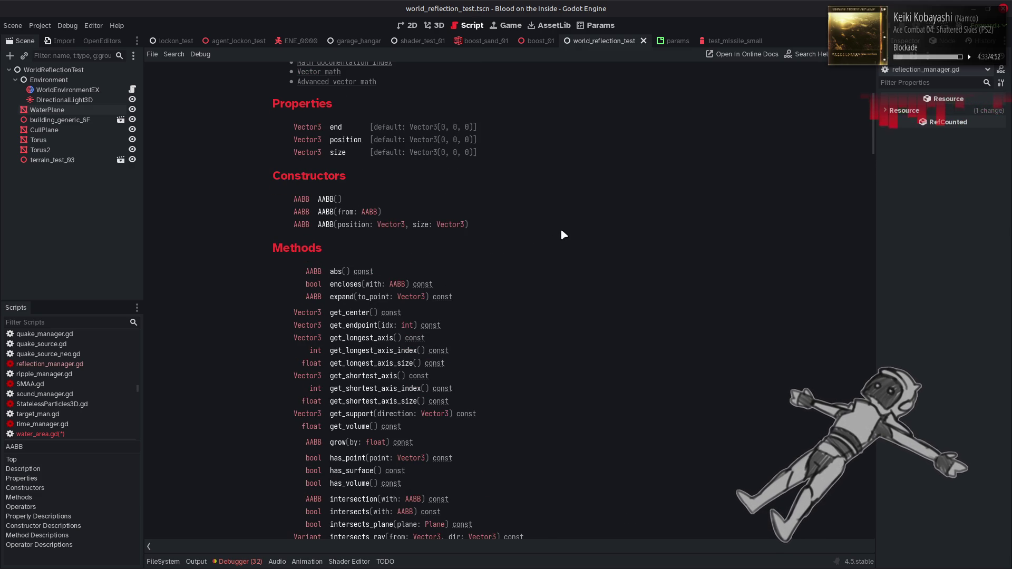
pyautogui.scroll(-10, 583, 230)
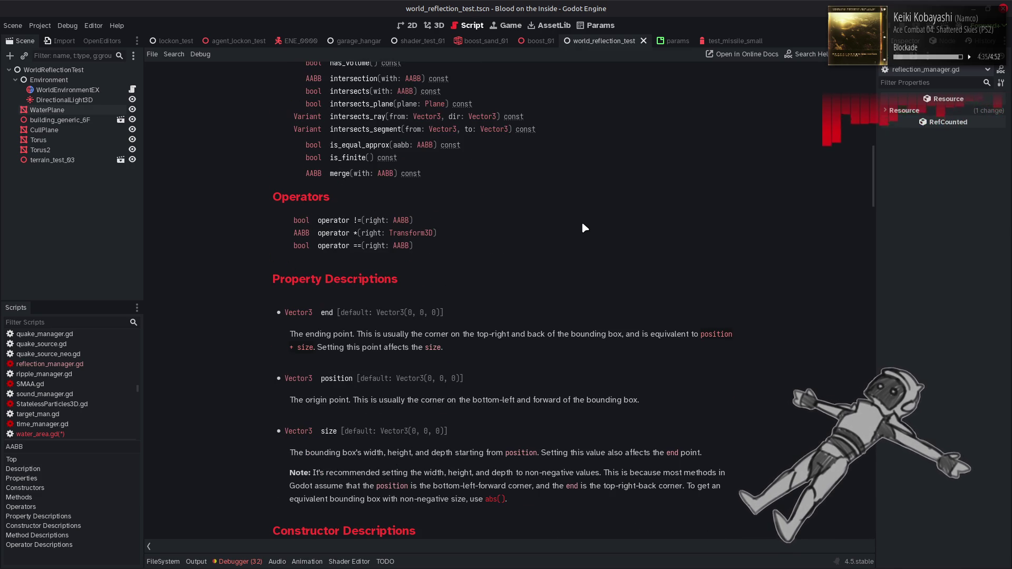
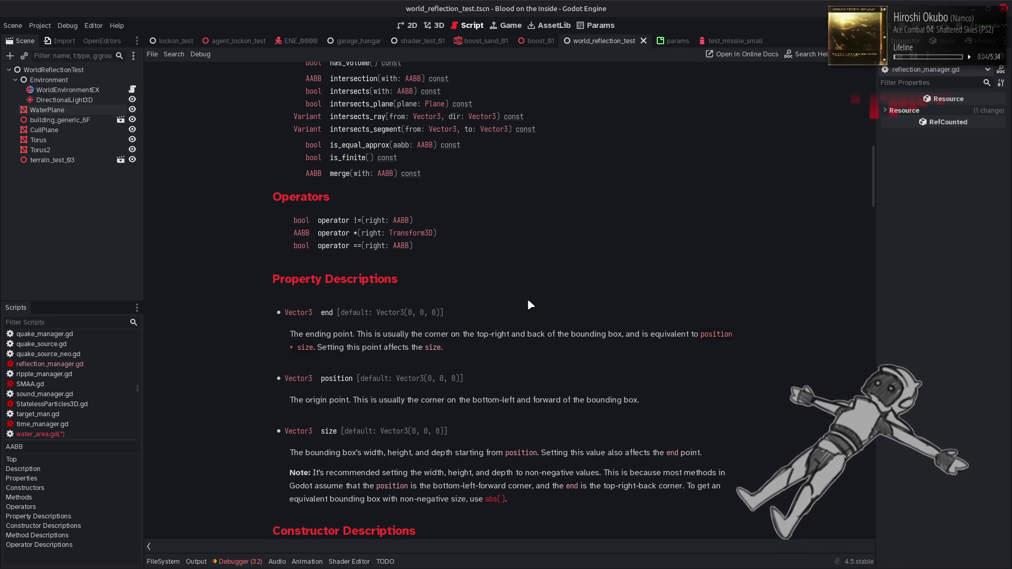
# Step: Back in water_area.gd, review how collision_shape and the surface_mesh_plane size are used on lines 24–27
pyautogui.hotkey('alt', 'Left')
pyautogui.scroll(-2, 528, 302)
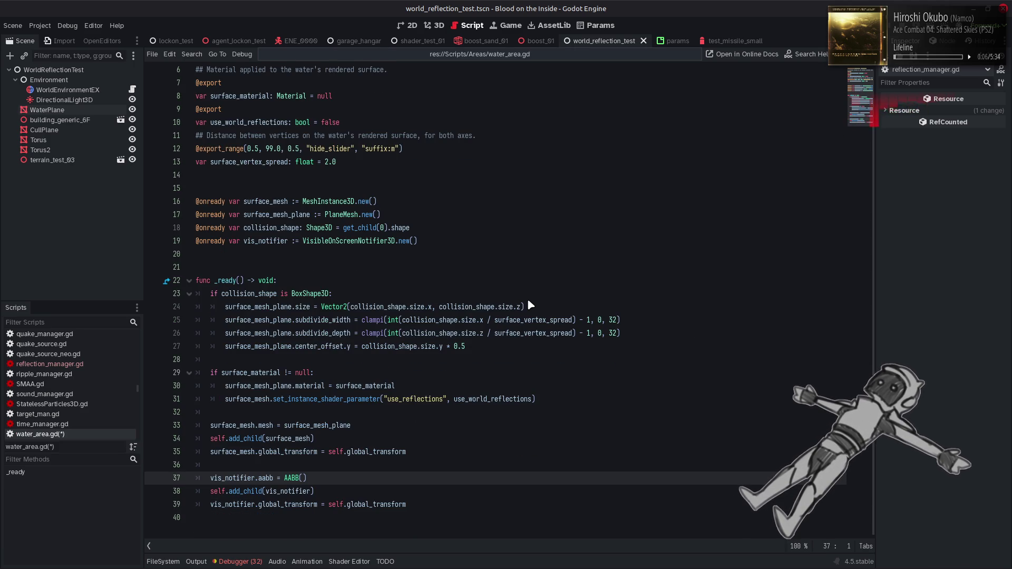
pyautogui.doubleClick(384, 345)
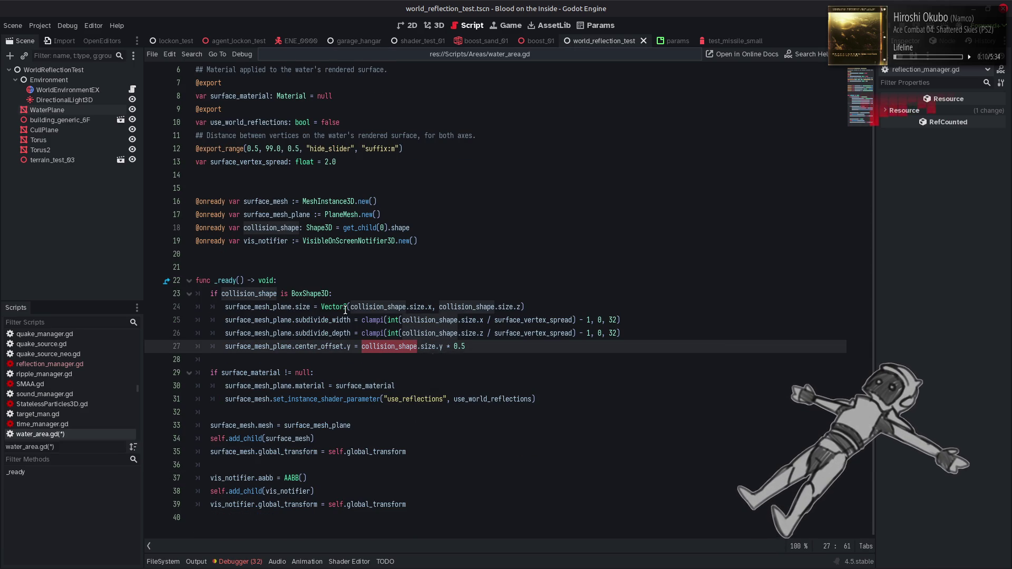
pyautogui.moveTo(345, 310)
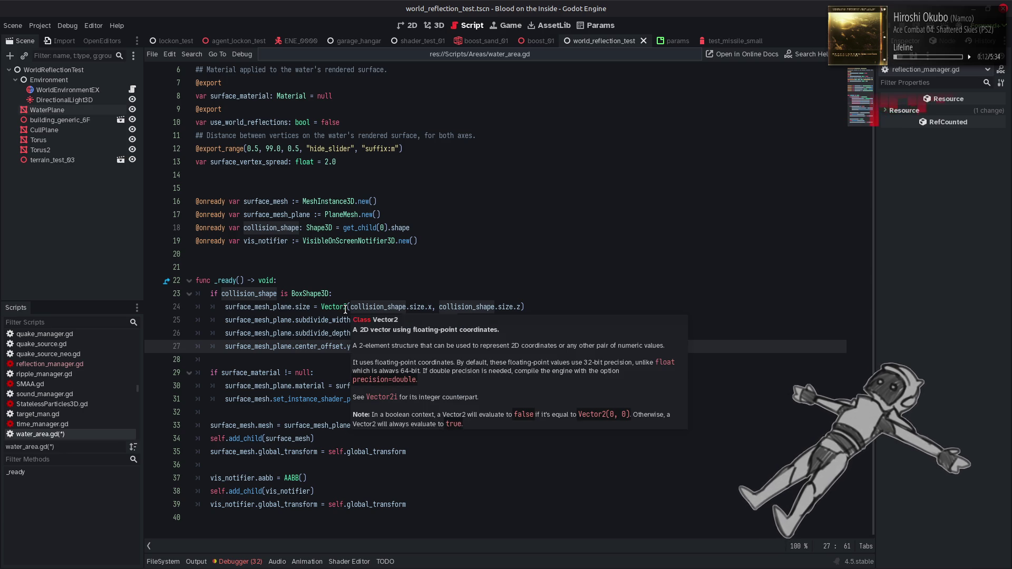
pyautogui.doubleClick(277, 306)
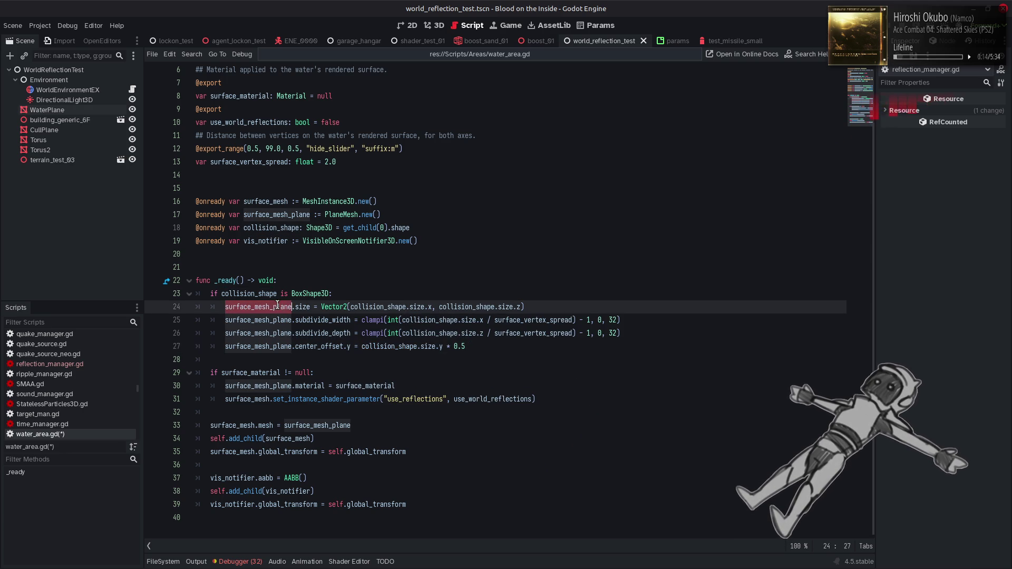
pyautogui.click(307, 307)
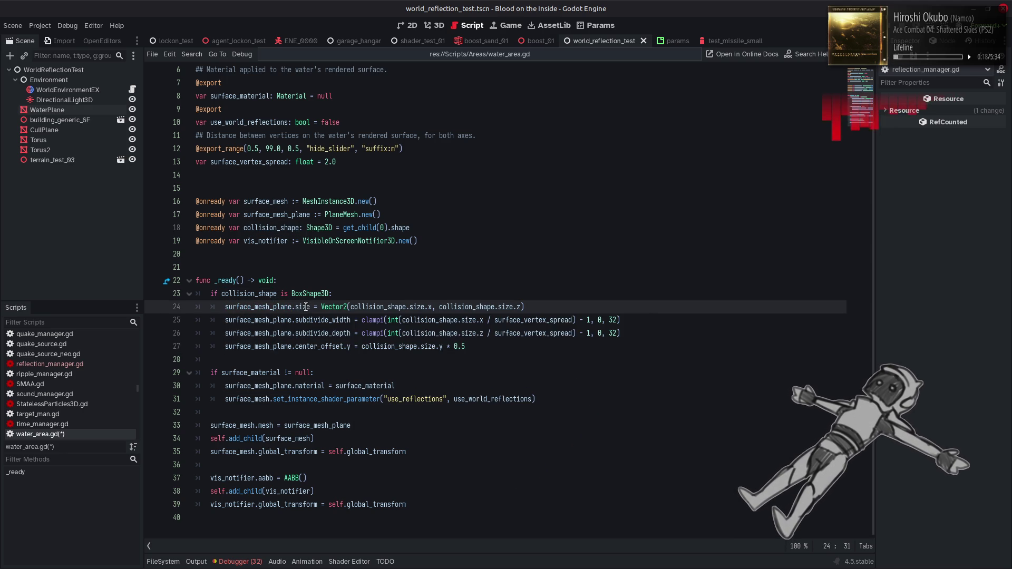
pyautogui.moveTo(311, 307); pyautogui.dragTo(225, 307)
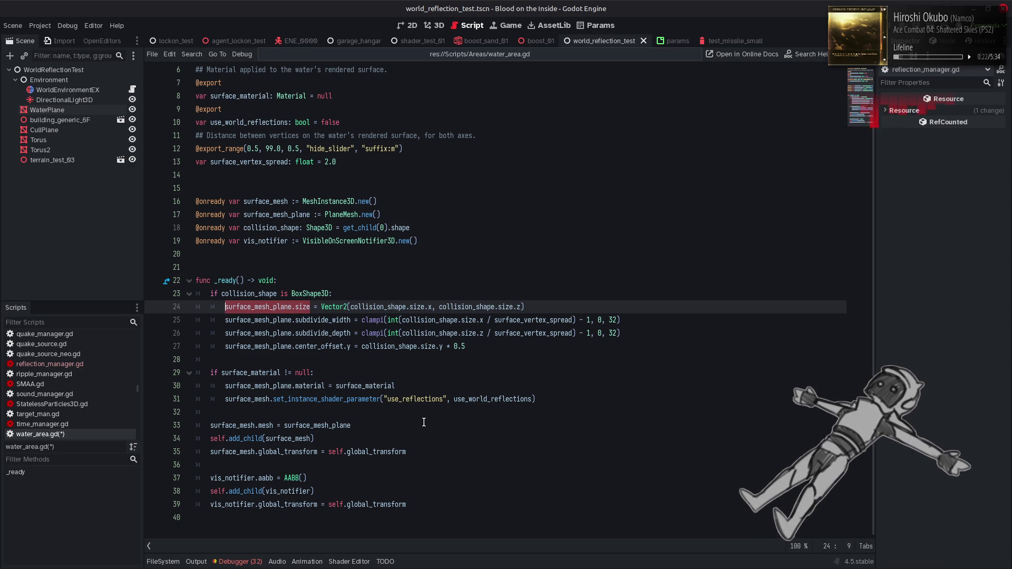
# Step: Fill the empty AABB on line 37 with Vector3(surface_mesh_plane.size.x, 1.0, surface_mesh_plane.size.y)
pyautogui.click(307, 477)
pyautogui.write('Vect')
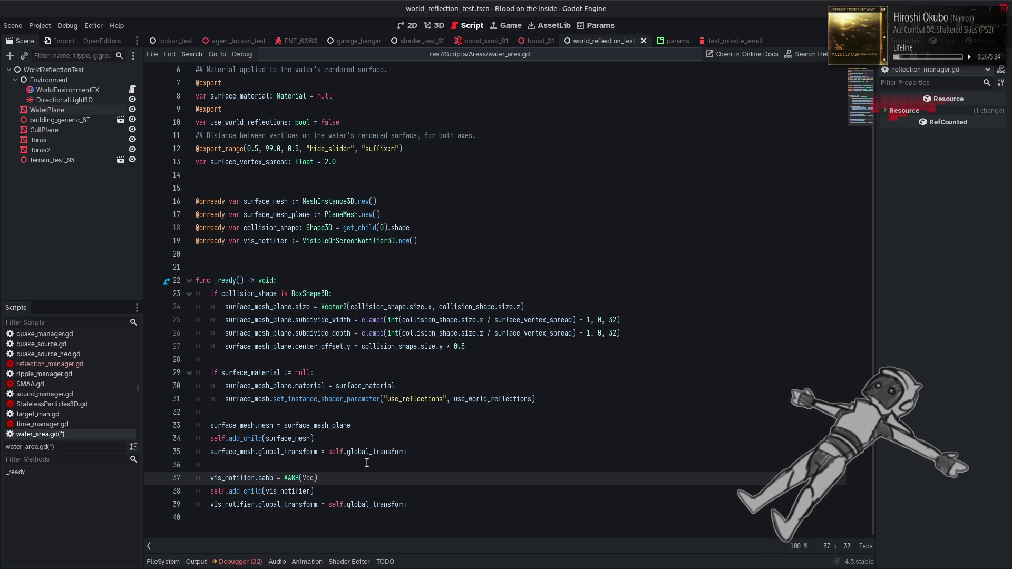
pyautogui.press('Return')
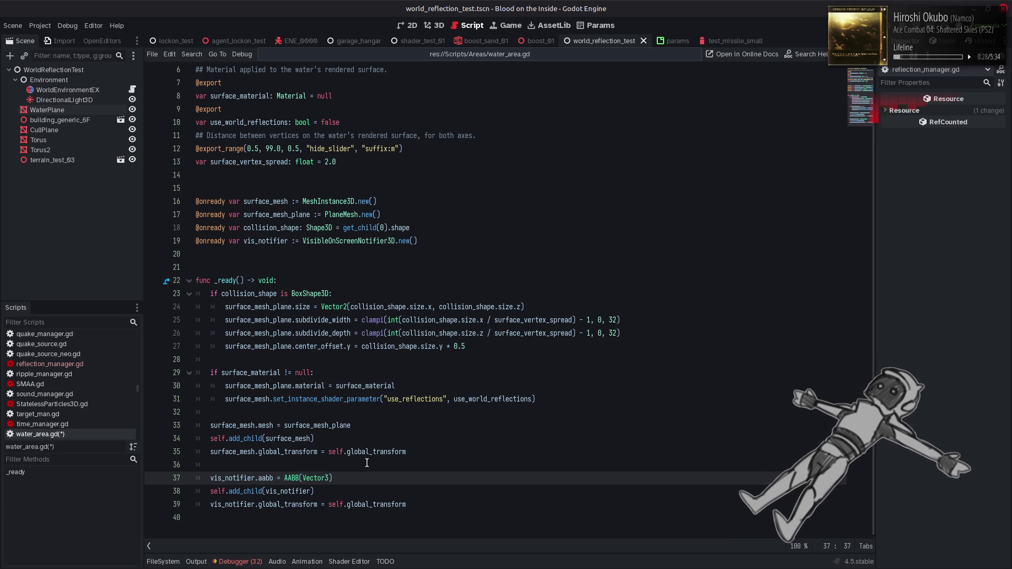
pyautogui.write('(')
pyautogui.press('Escape')
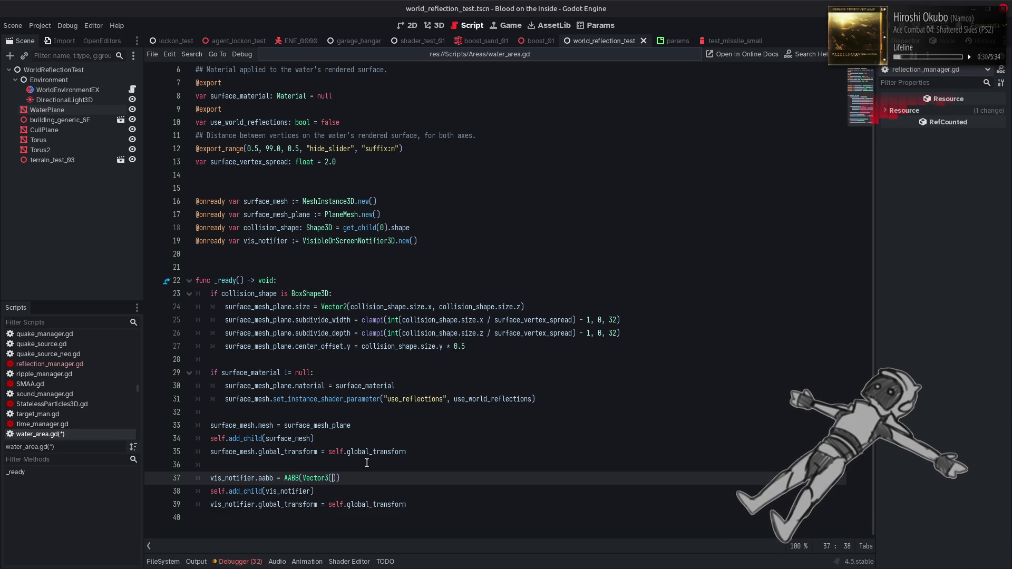
pyautogui.write('surface_mesh_plane.size.x')
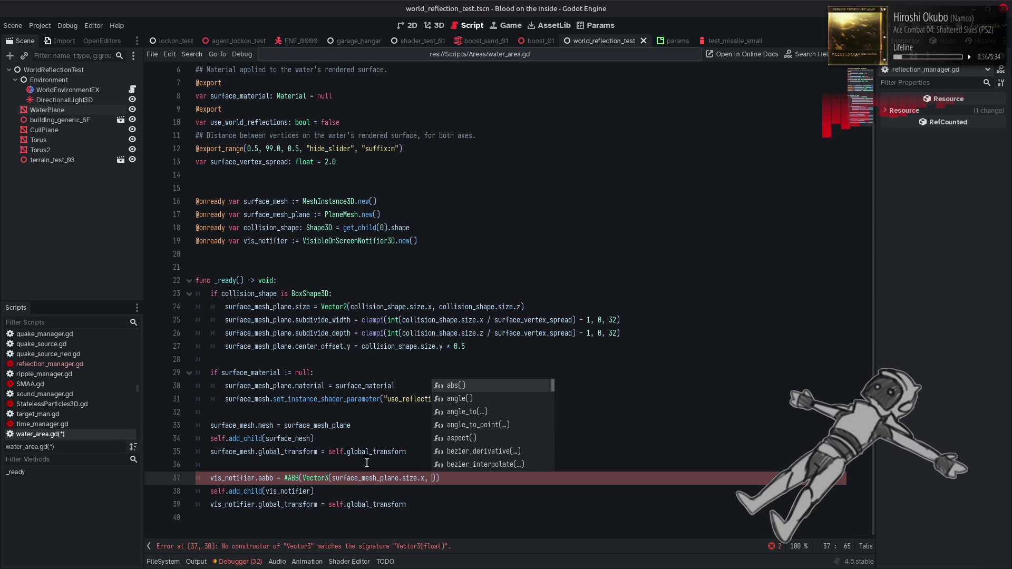
pyautogui.write(', ')
pyautogui.write('1.0, surface_mesh_plane.size.')
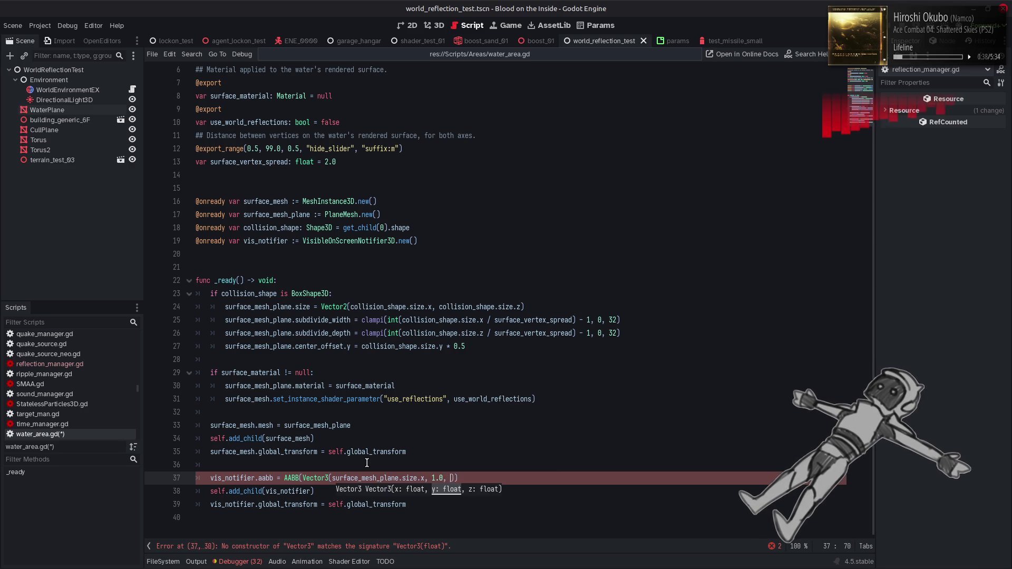
pyautogui.write('y')
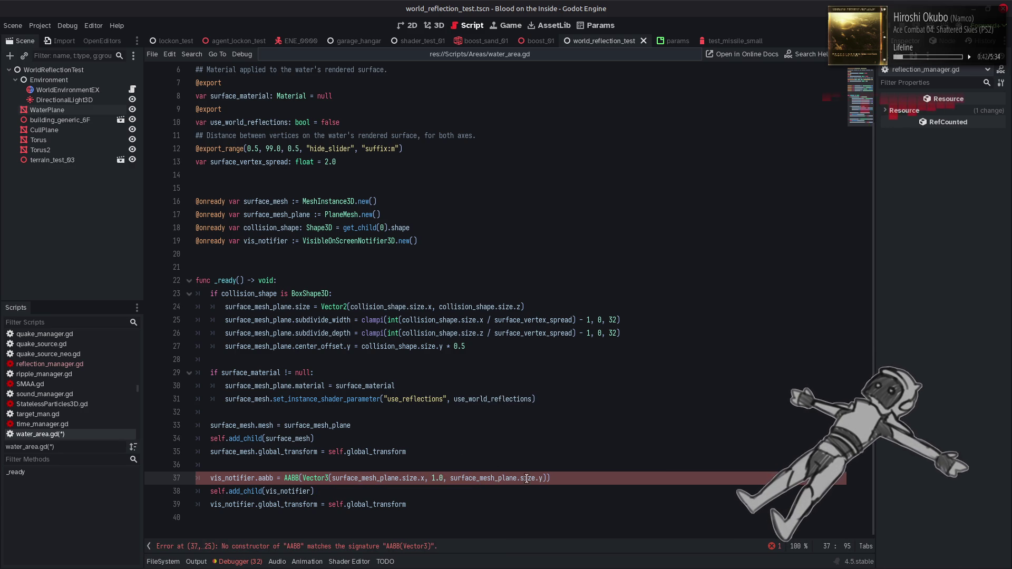
# Step: Paste a second copy of that Vector3 as the AABB's second argument
pyautogui.click(547, 478)
pyautogui.click(304, 478)
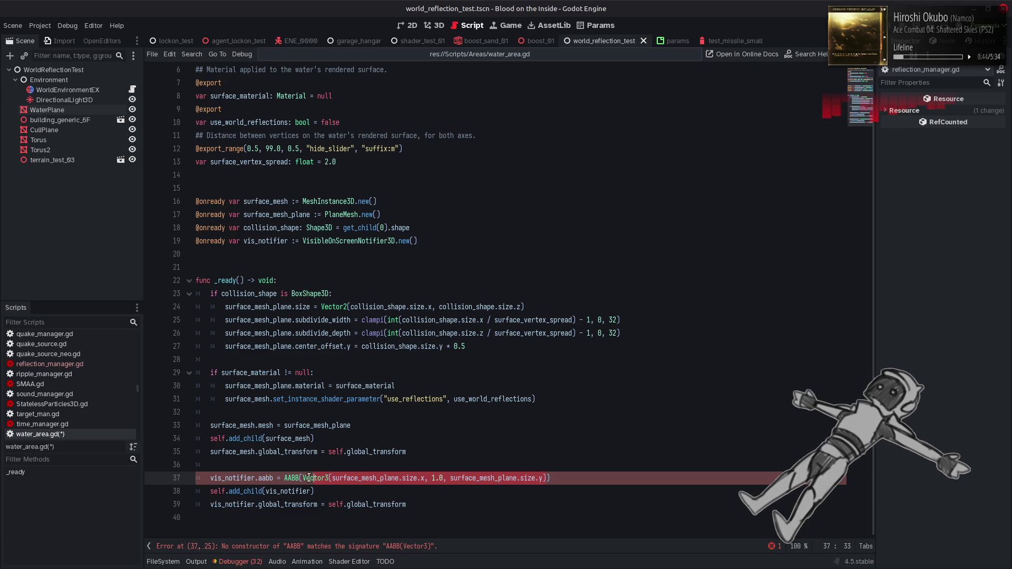
pyautogui.click(546, 478)
pyautogui.write(',')
pyautogui.hotkey('ctrl', 'v')
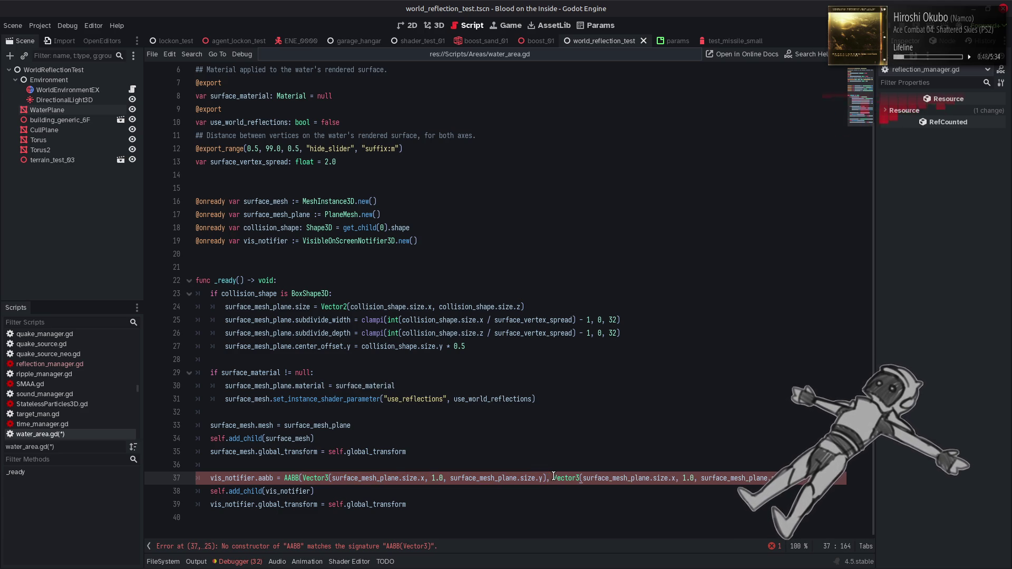
# Step: Put each Vector3 and the closing parenthesis of the AABB call on separate lines, then save
pyautogui.click(304, 478)
pyautogui.press('Return')
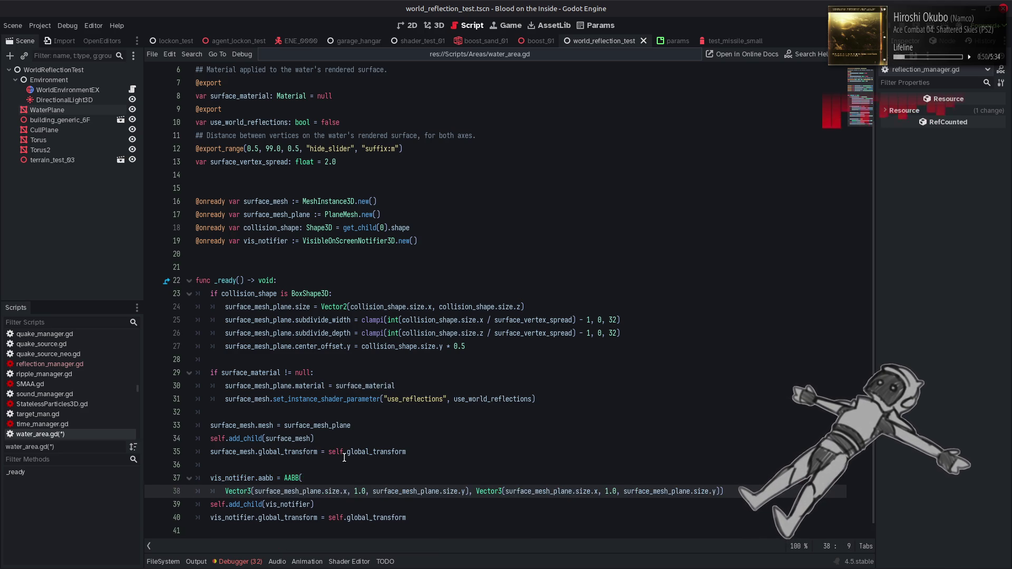
pyautogui.scroll(-1, 343, 457)
pyautogui.click(488, 477)
pyautogui.press('Return')
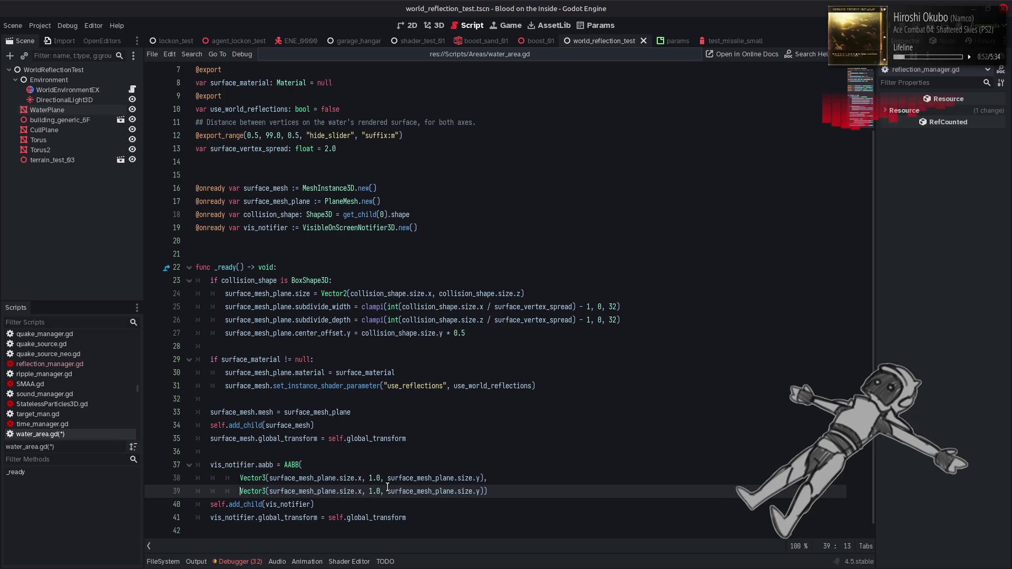
pyautogui.click(491, 491)
pyautogui.press('BackSpace')
pyautogui.press('Return')
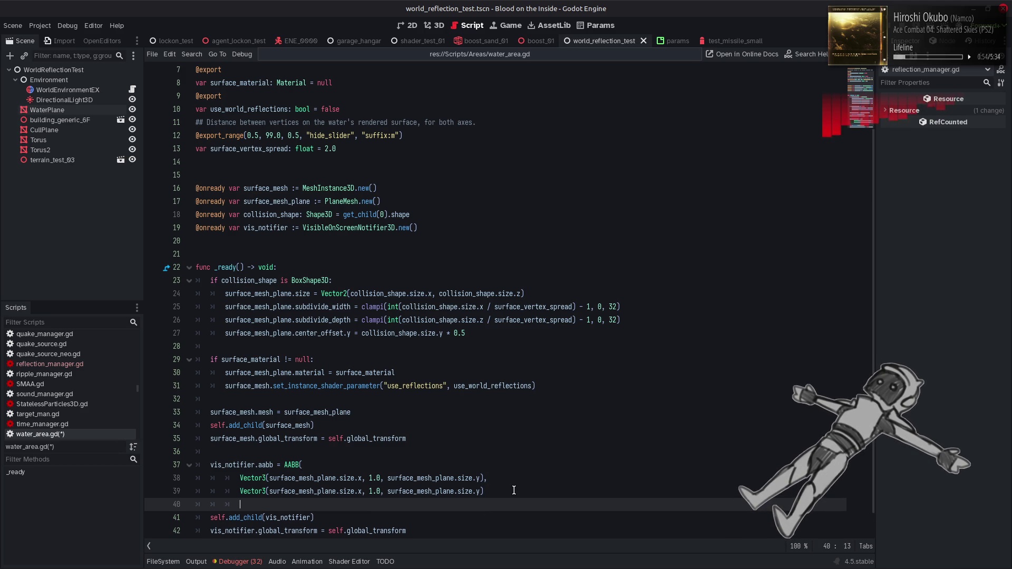
pyautogui.write(')')
pyautogui.press('Home')
pyautogui.press('BackSpace')
pyautogui.press('BackSpace')
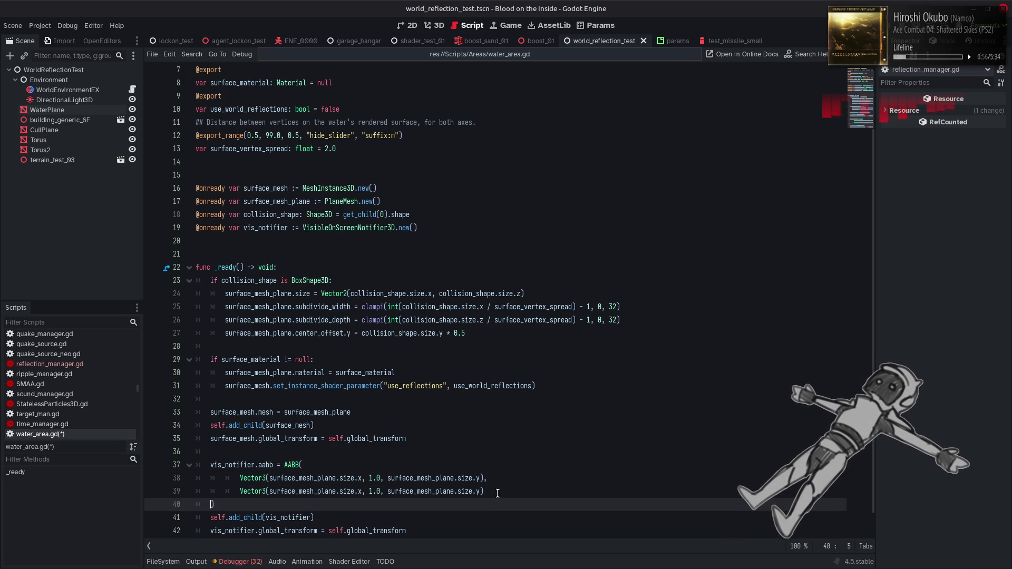
pyautogui.click(498, 492)
pyautogui.hotkey('ctrl', 's')
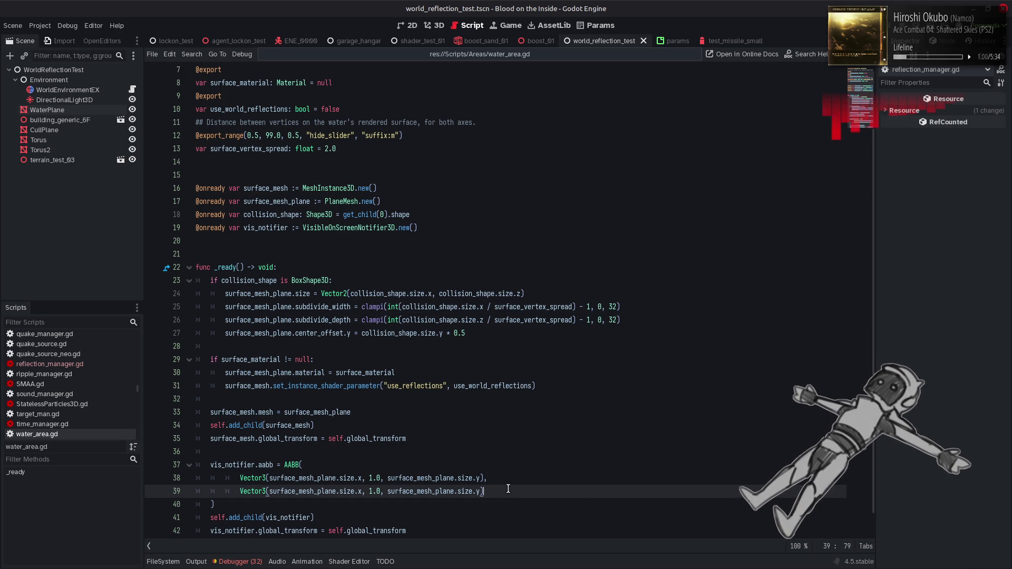
# Step: Make line 38's Vector3 use size.x * -0.5 and a height of -1.0
pyautogui.click(363, 478)
pyautogui.write('* -0.5')
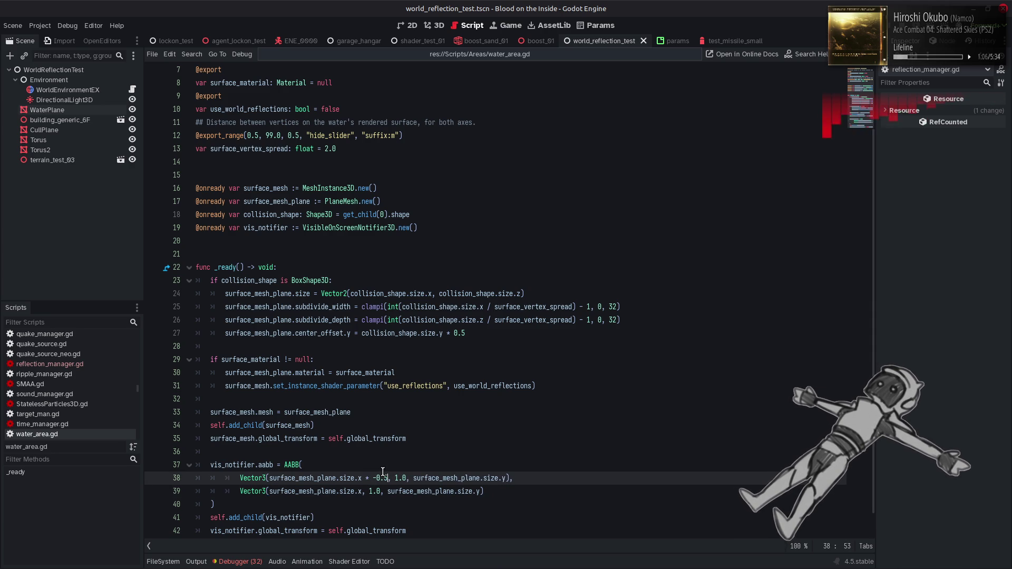
pyautogui.click(395, 479)
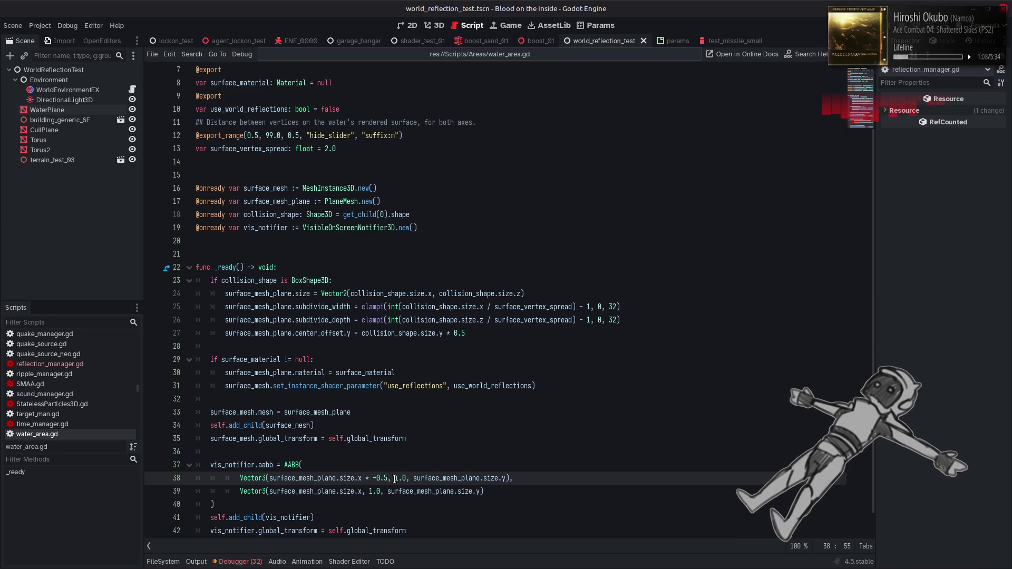
pyautogui.write('-')
pyautogui.moveTo(361, 479); pyautogui.dragTo(387, 479)
pyautogui.click(509, 478)
# Step: Multiply size.x and size.y on line 39 by 0.5, and save the script
pyautogui.write('* -0.5')
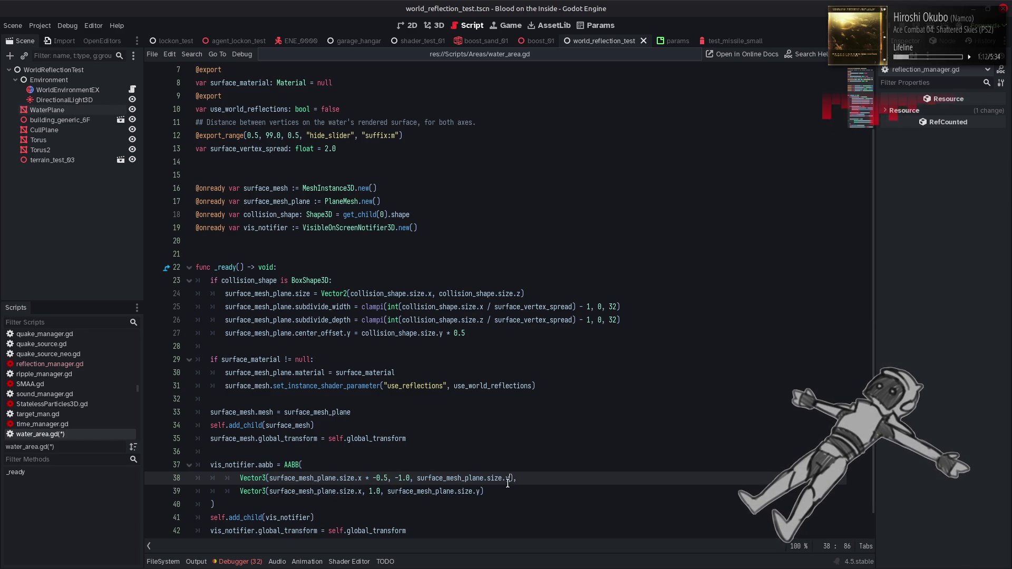
pyautogui.click(479, 491)
pyautogui.write('* 0.5')
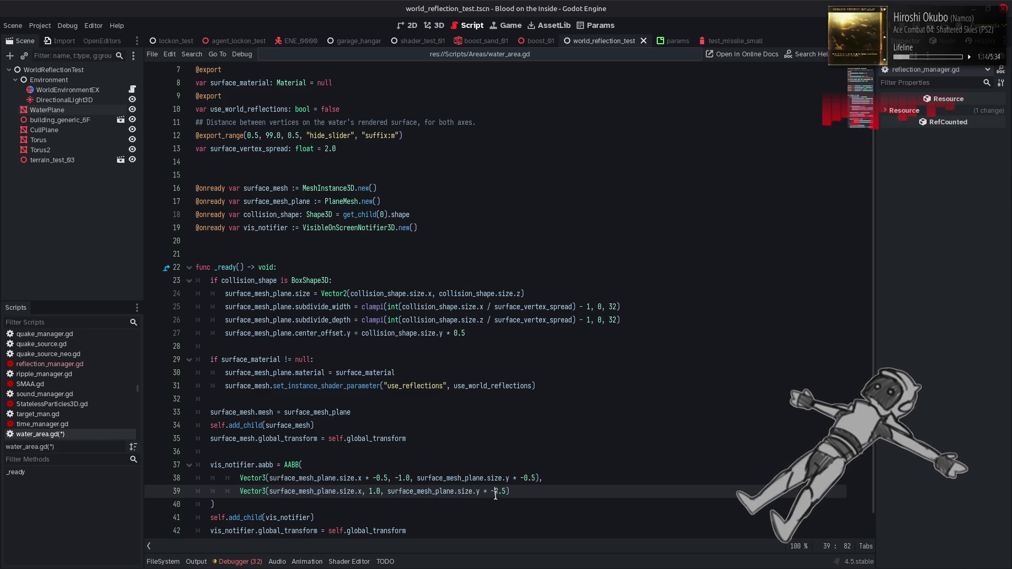
pyautogui.click(492, 492)
pyautogui.click(360, 491)
pyautogui.write('* -0.5')
pyautogui.press('Left')
pyautogui.press('Left')
pyautogui.press('Left')
pyautogui.press('BackSpace')
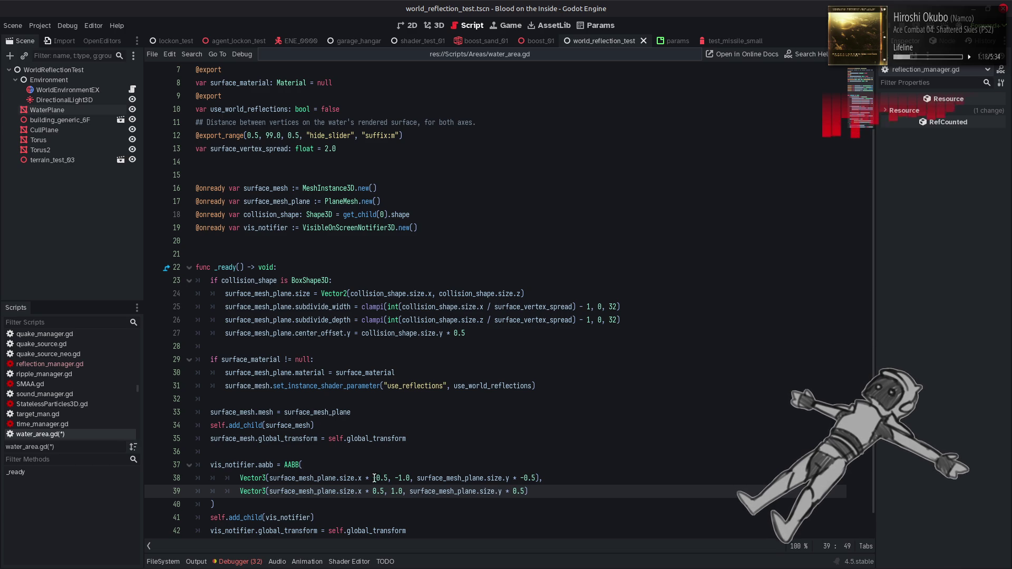
pyautogui.click(569, 484)
pyautogui.hotkey('ctrl', 's')
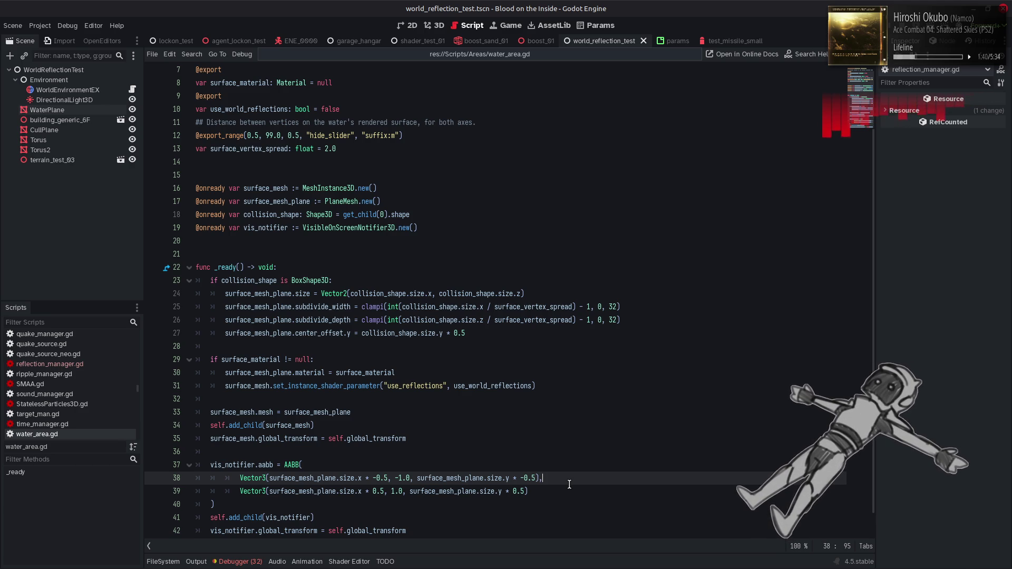
pyautogui.click(464, 55)
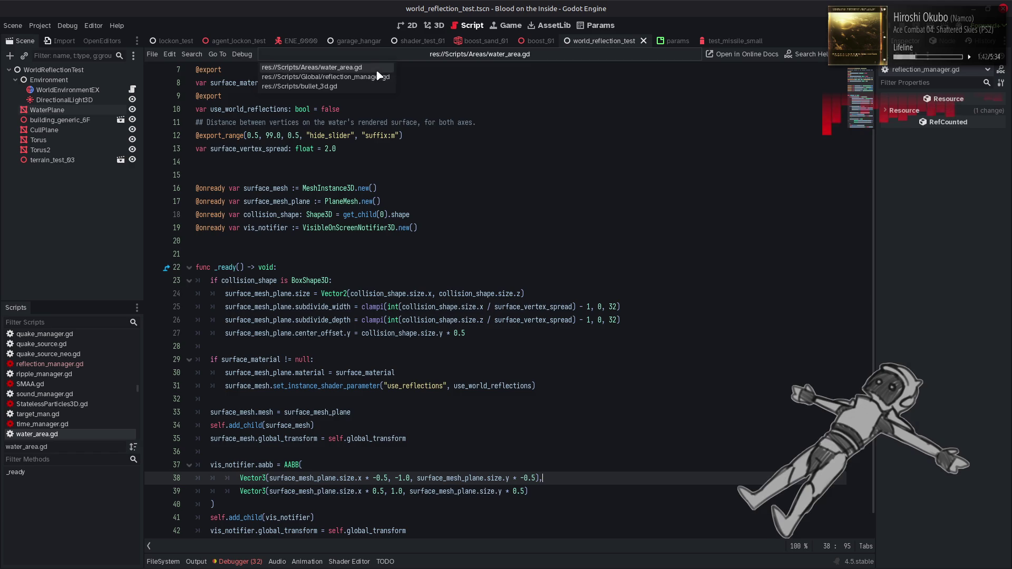
# Step: In reflection_manager.gd, change reflectors to onscreen_reflectors of type int = 0, and save
pyautogui.click(377, 76)
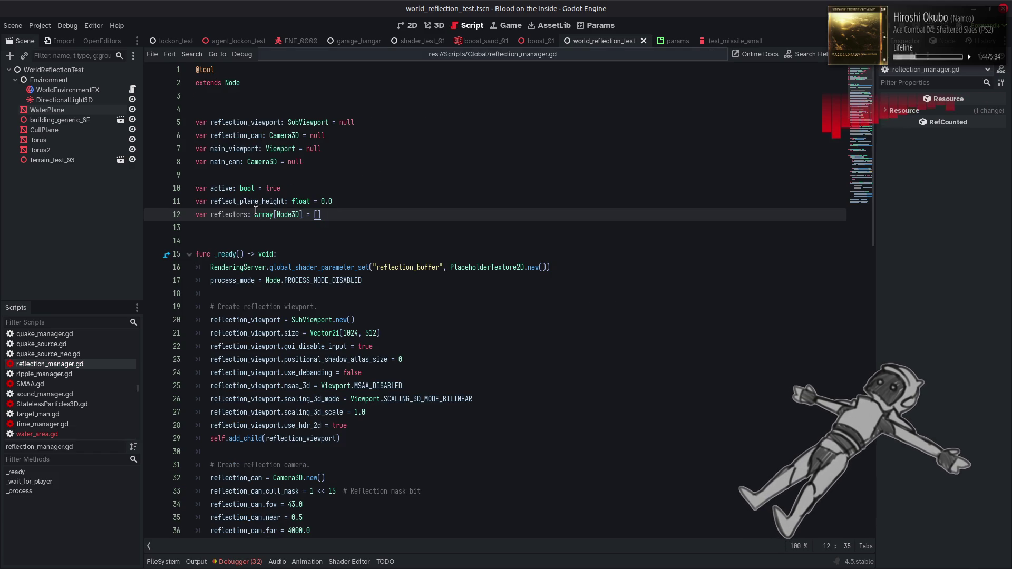
pyautogui.click(210, 215)
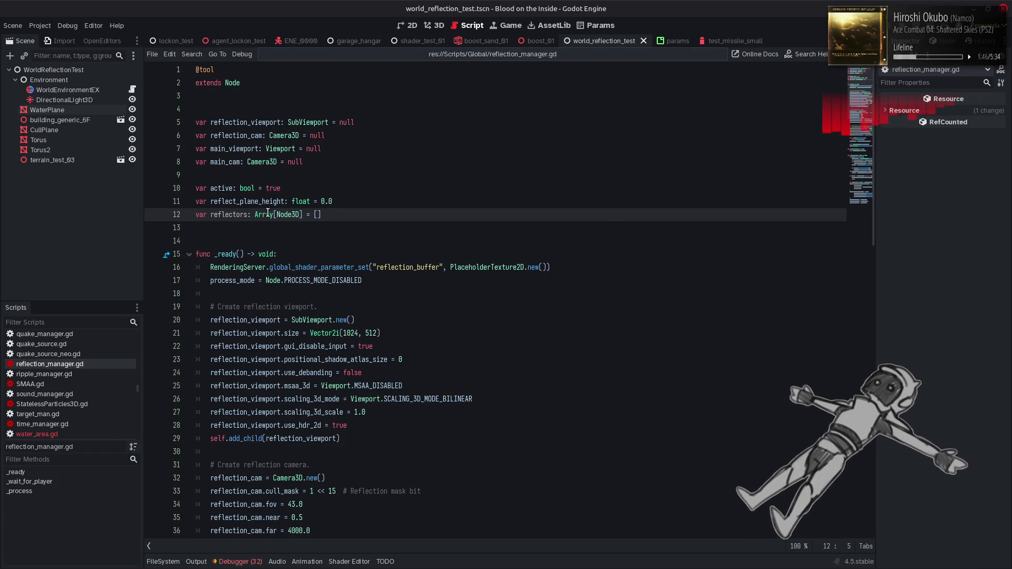
pyautogui.moveTo(267, 212)
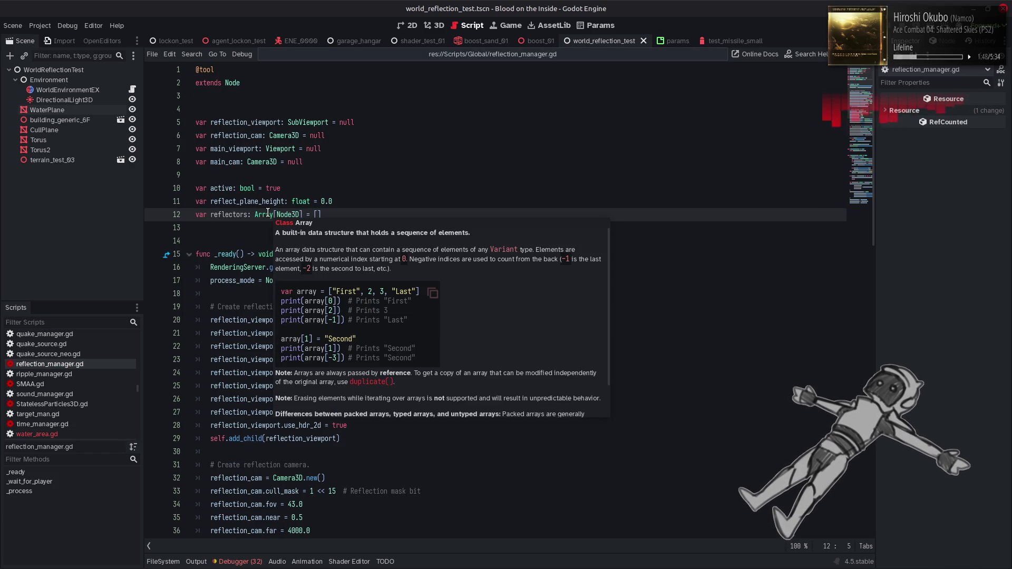
pyautogui.write('onscreen')
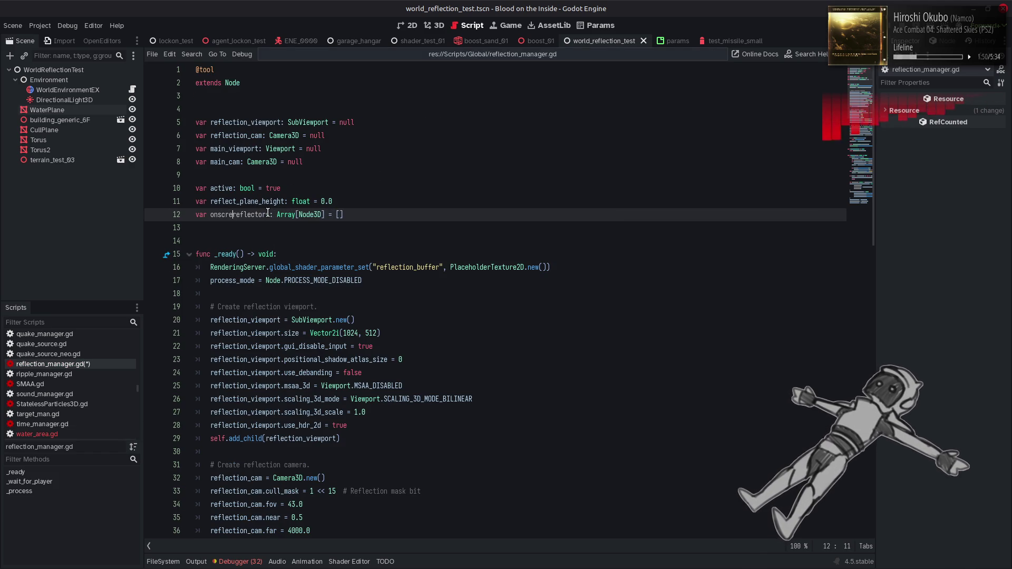
pyautogui.write('_')
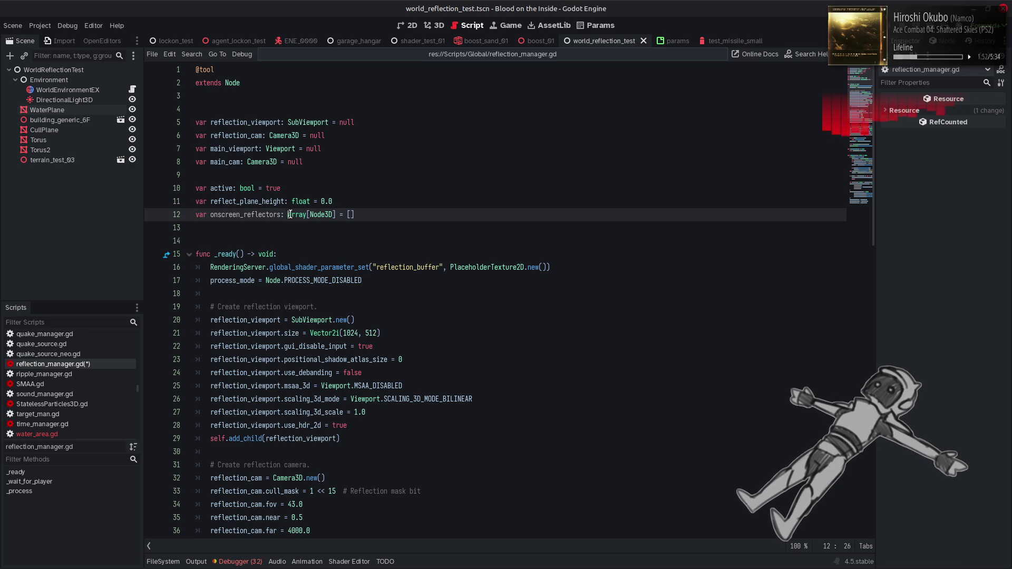
pyautogui.moveTo(288, 214); pyautogui.dragTo(372, 212)
pyautogui.write('int = 0')
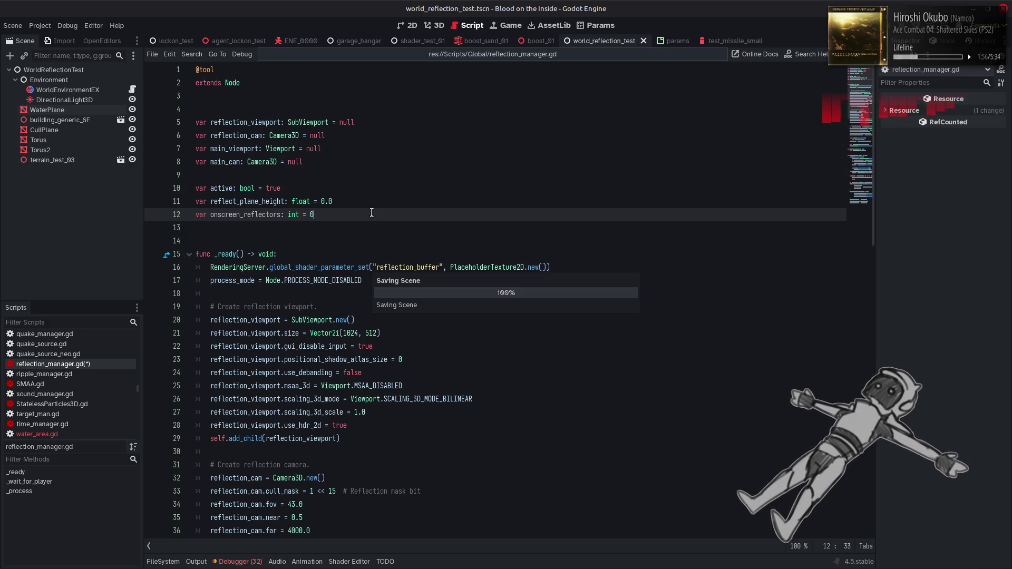
pyautogui.hotkey('ctrl', 's')
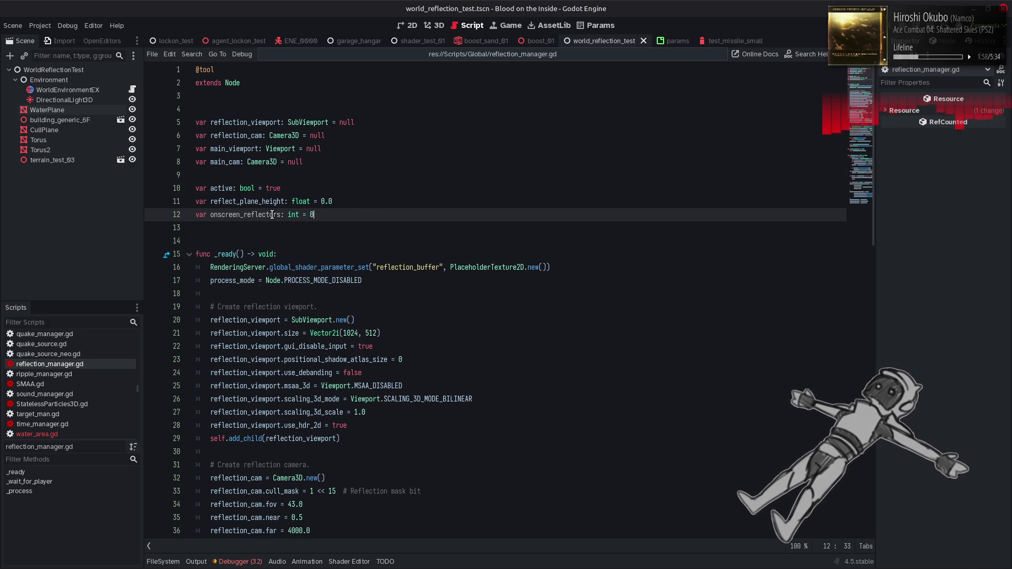
# Step: Search for uses of active and delete the 'var active: bool = true' declaration
pyautogui.doubleClick(272, 214)
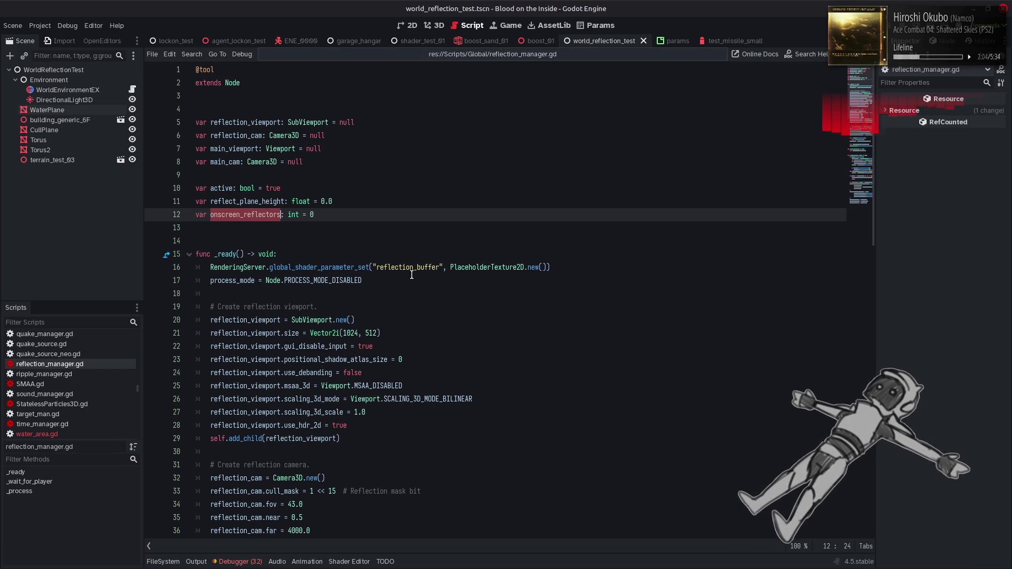
pyautogui.scroll(-6, 411, 274)
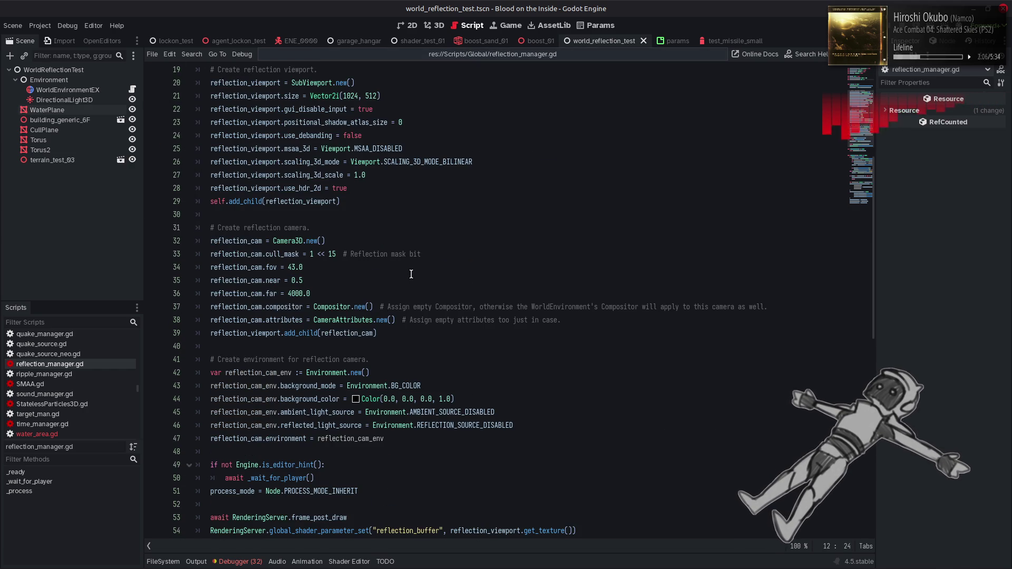
pyautogui.scroll(6, 412, 274)
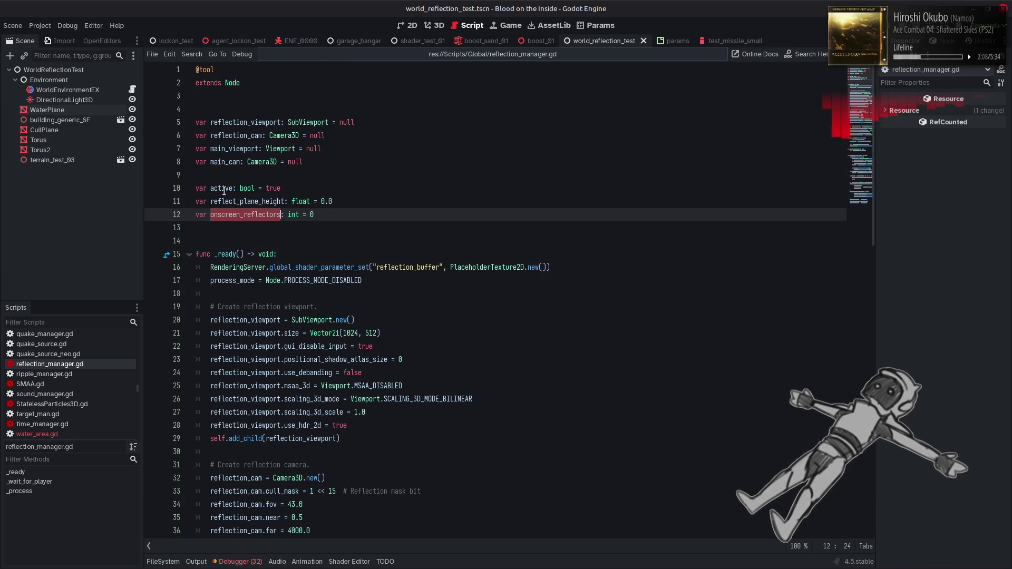
pyautogui.doubleClick(223, 191)
pyautogui.hotkey('ctrl', 'f')
pyautogui.click(743, 547)
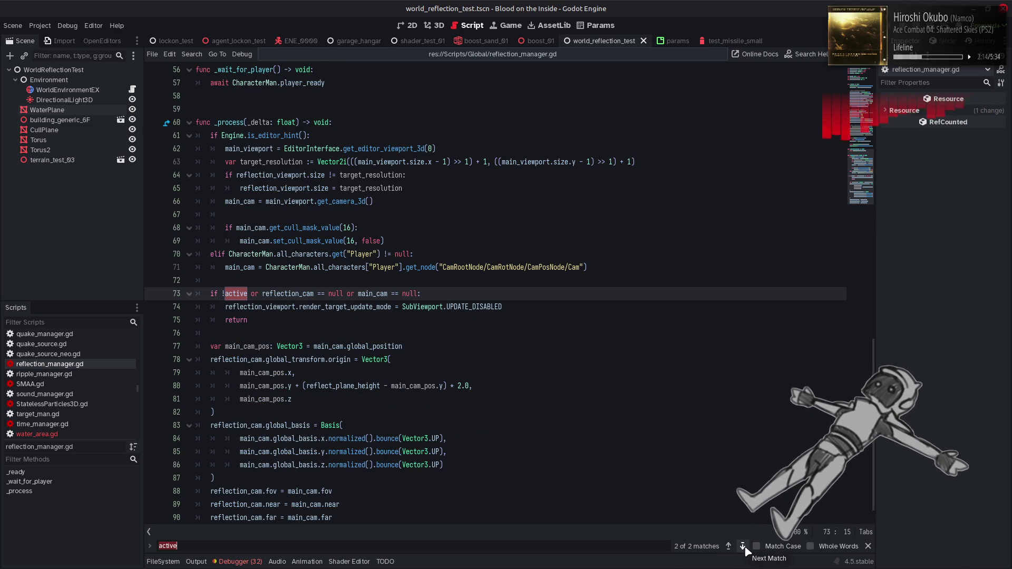
pyautogui.click(743, 546)
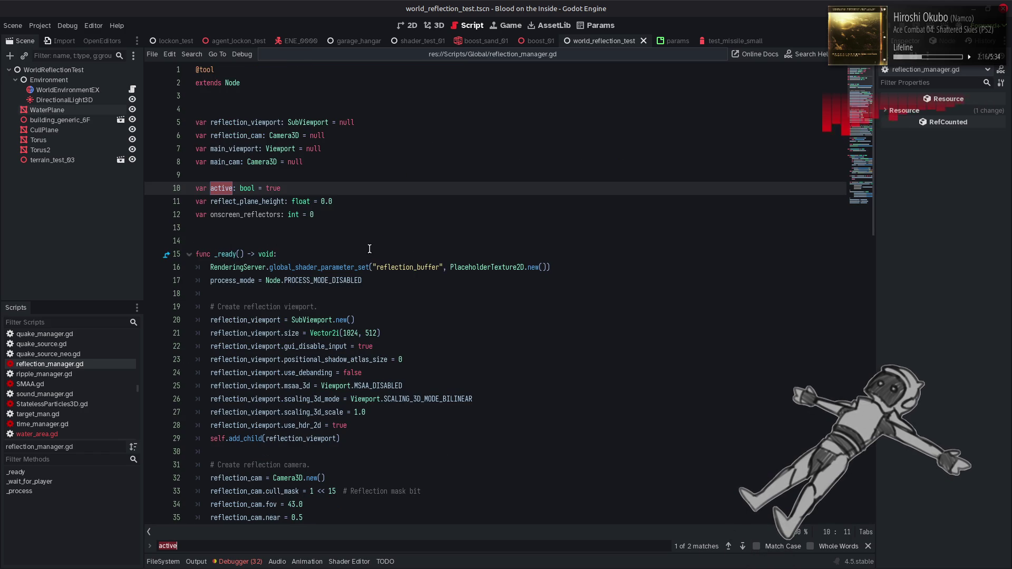
pyautogui.tripleClick(296, 188)
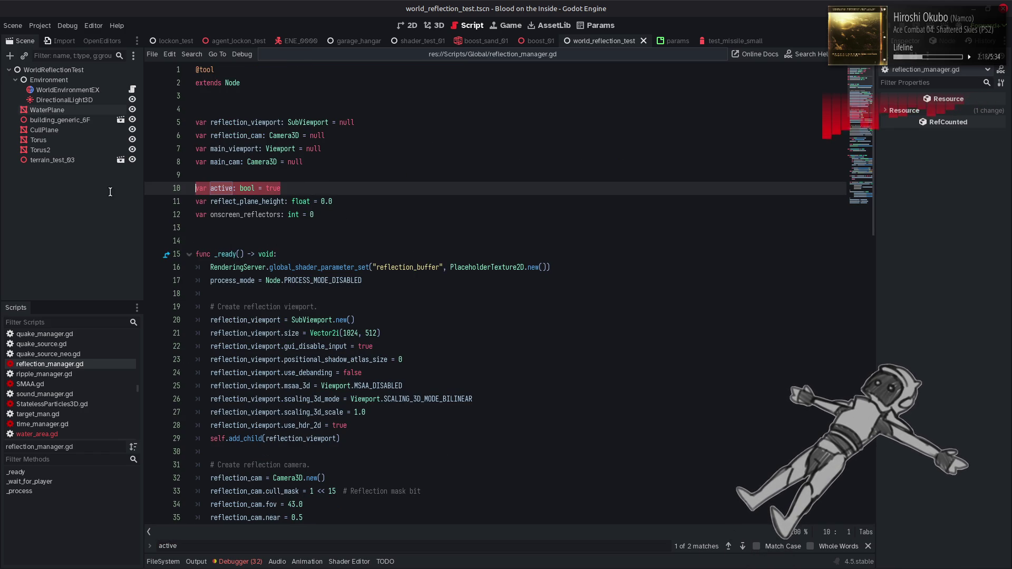
pyautogui.press('BackSpace')
pyautogui.press('BackSpace')
# Step: Replace '!active or' on line 72 with 'or onscreen_reflectors == 0' and save
pyautogui.doubleClick(271, 203)
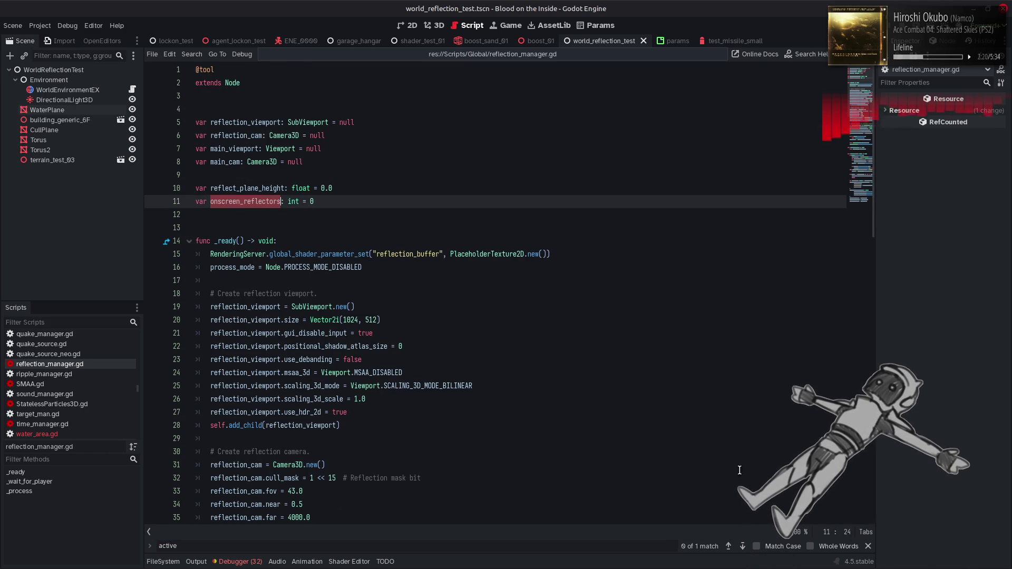
pyautogui.click(743, 546)
pyautogui.click(868, 546)
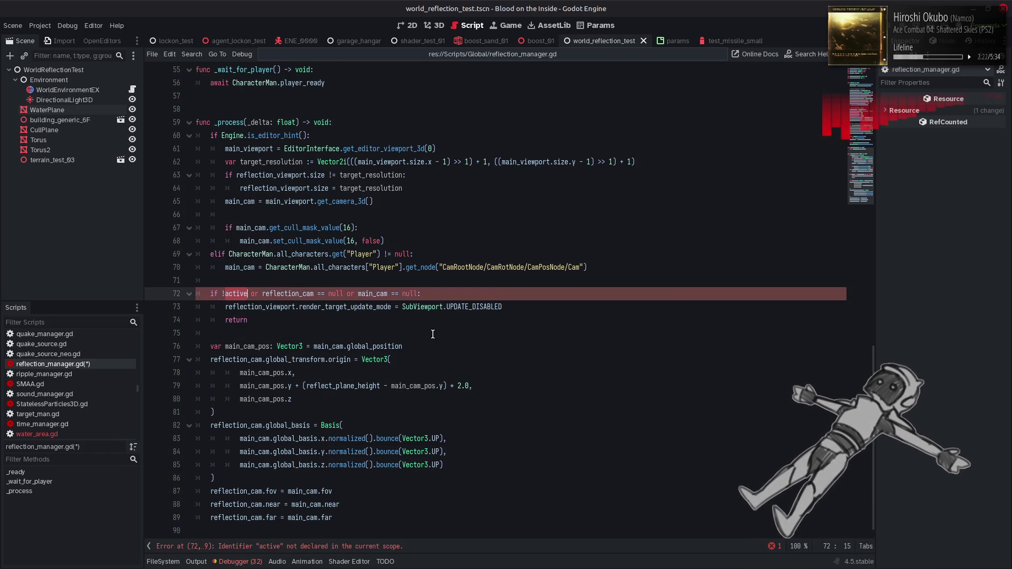
pyautogui.click(292, 313)
pyautogui.click(236, 294)
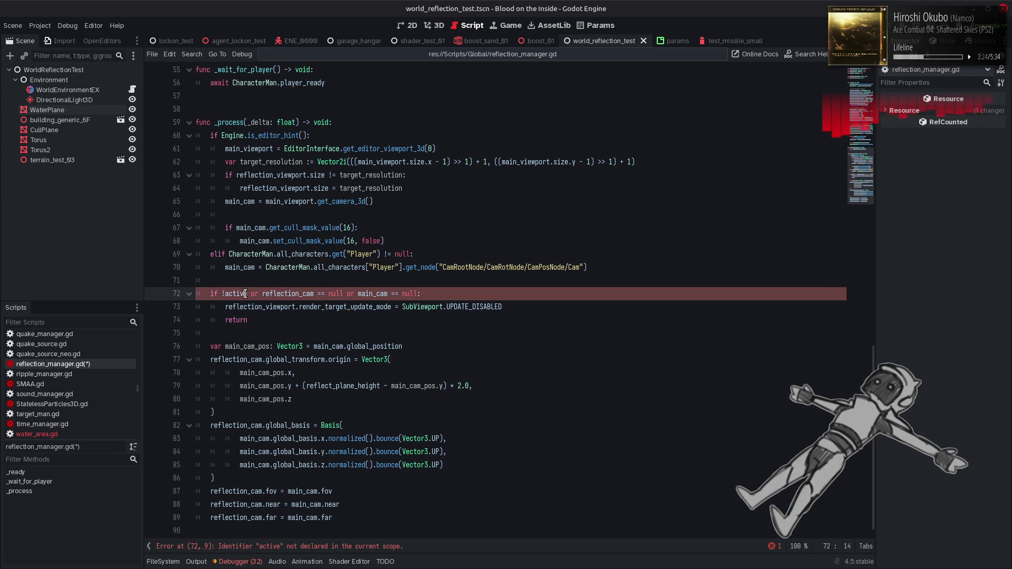
pyautogui.moveTo(262, 294); pyautogui.dragTo(221, 294)
pyautogui.press('BackSpace')
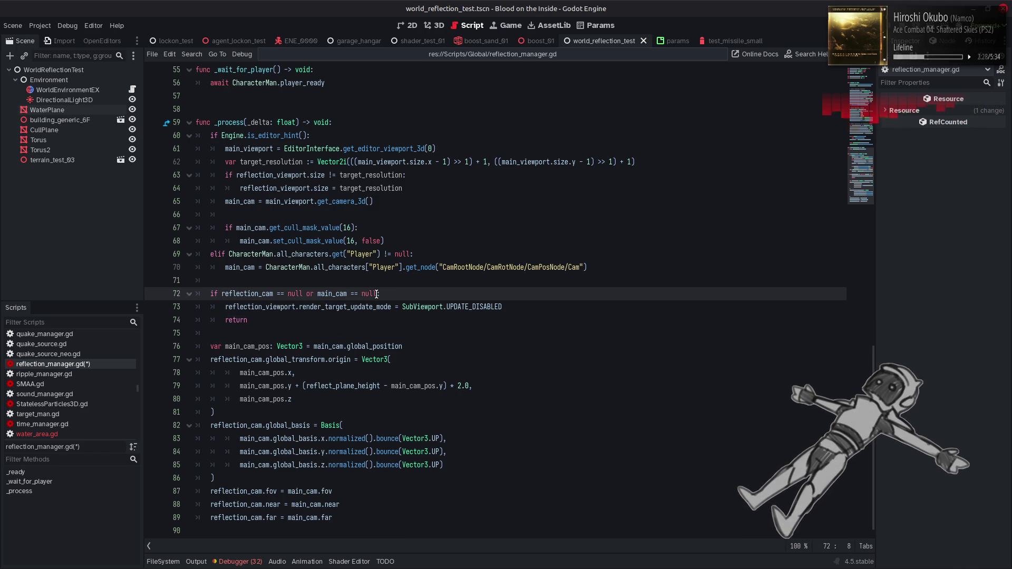
pyautogui.click(377, 293)
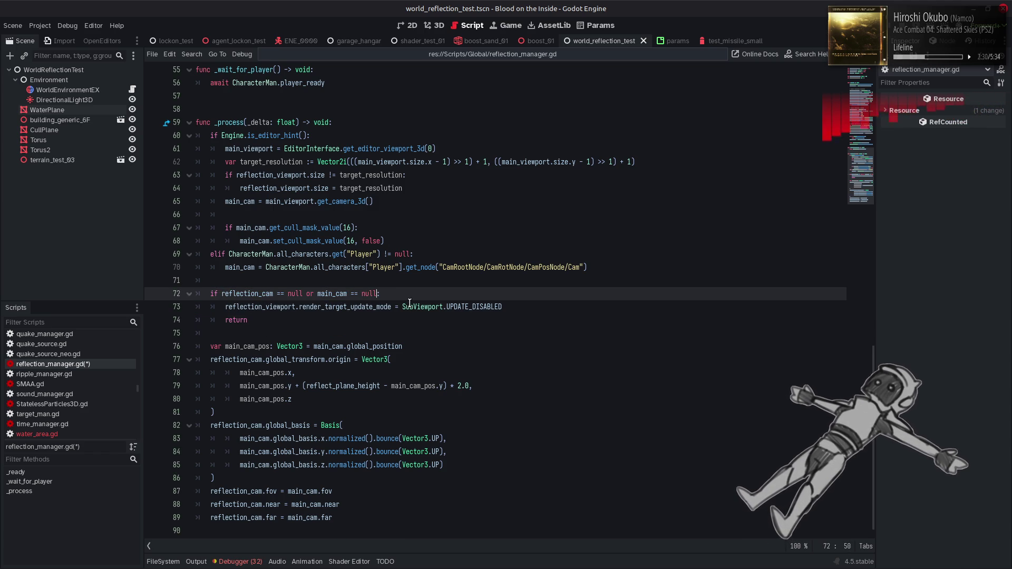
pyautogui.write('or onscreen_reflectors')
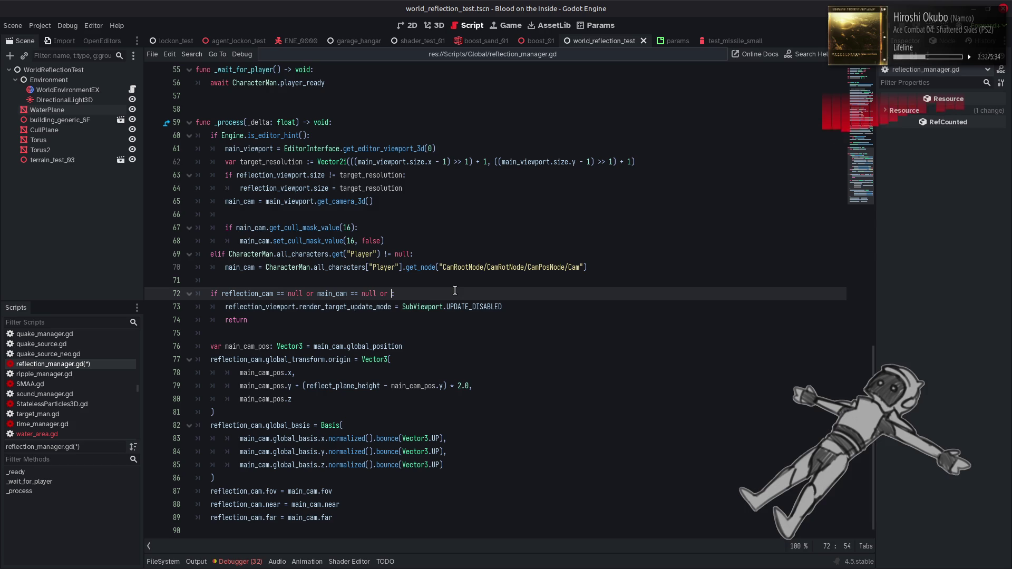
pyautogui.write(' == 0')
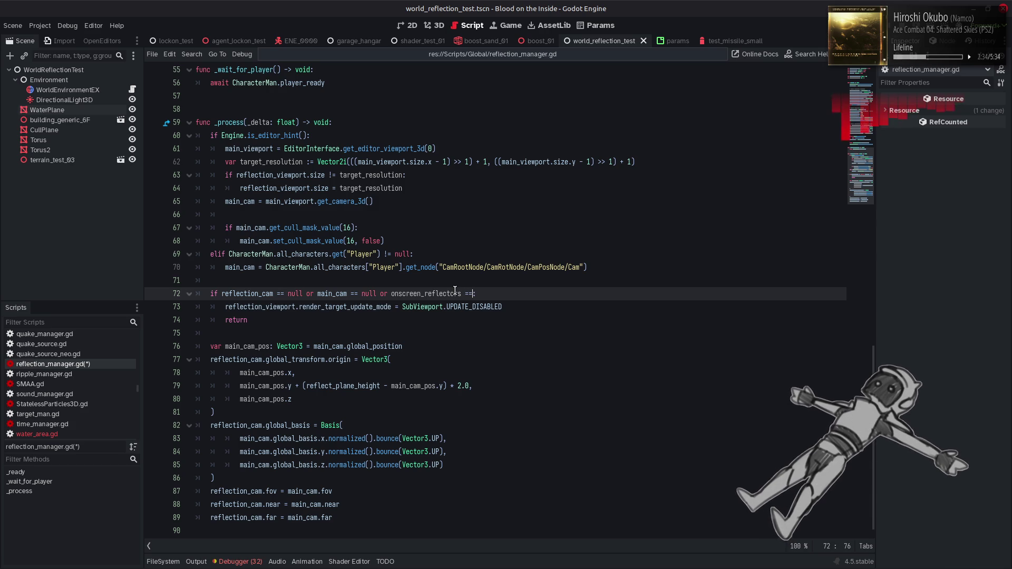
pyautogui.hotkey('ctrl', 's')
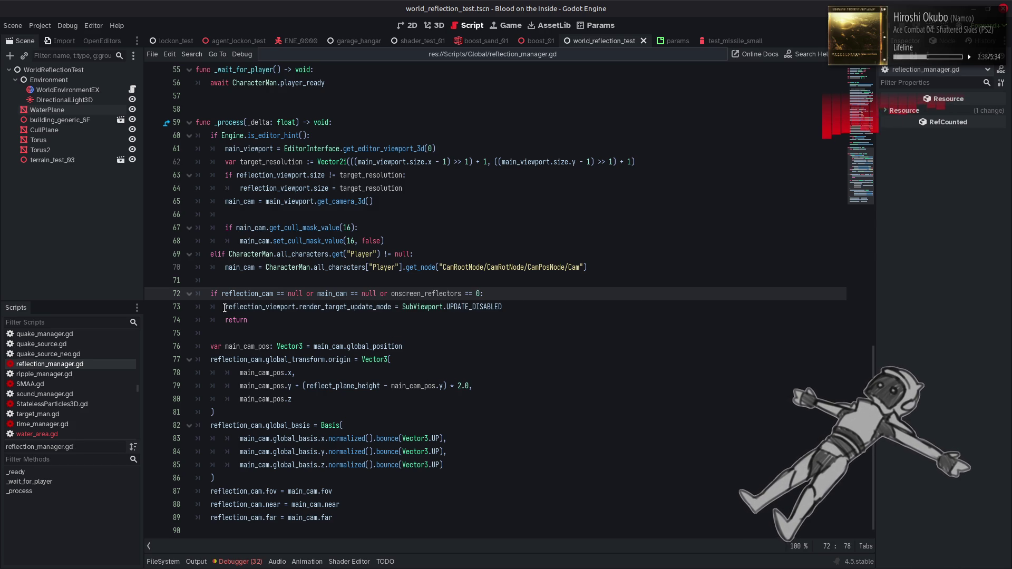
pyautogui.moveTo(225, 307)
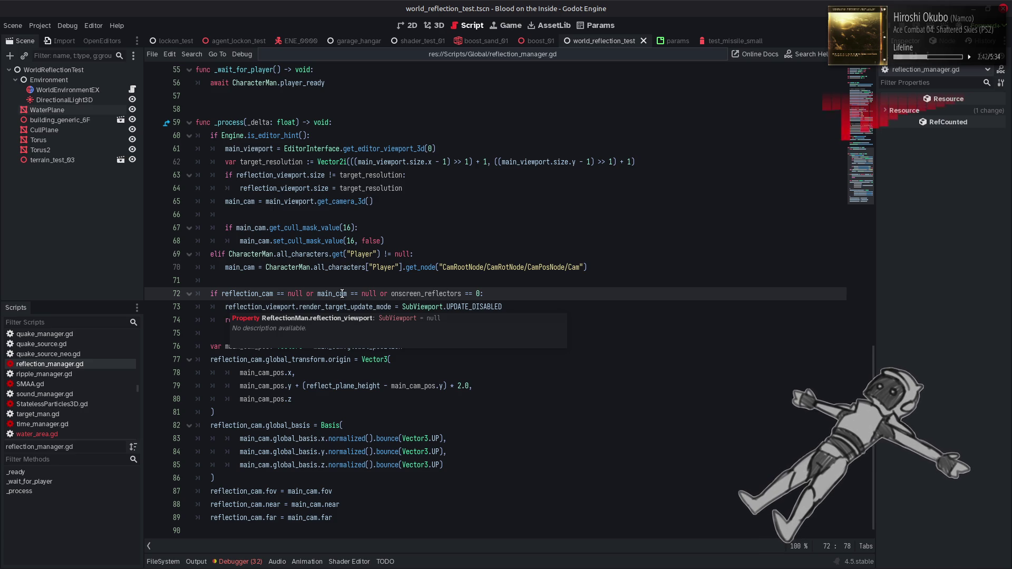
pyautogui.click(299, 311)
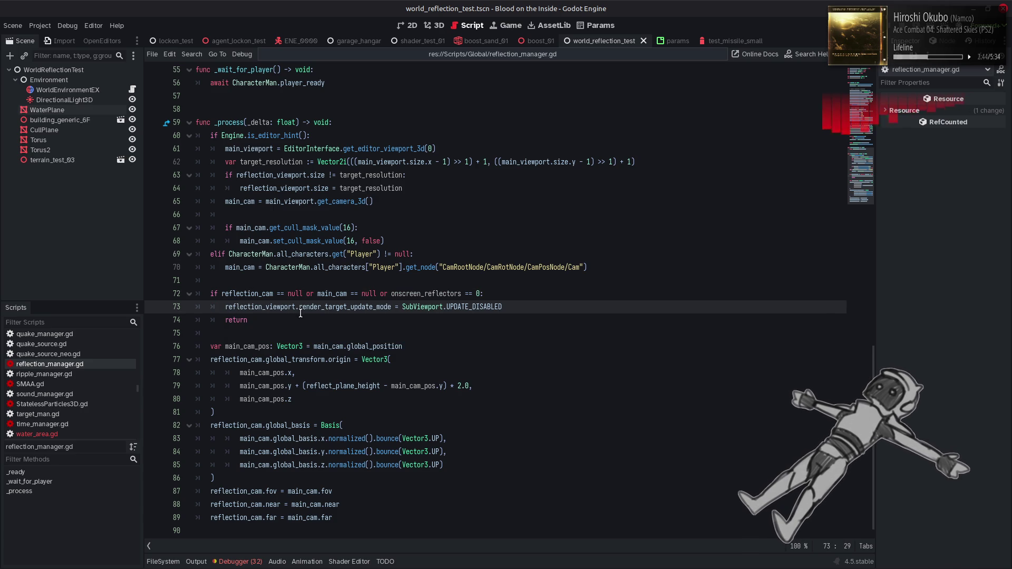
# Step: Add 'elif onscreen_reflectors > 0:' after return, with a copy of the update-mode statement beneath it
pyautogui.click(298, 316)
pyautogui.press('Return')
pyautogui.write('elif onscreen_reflectors ')
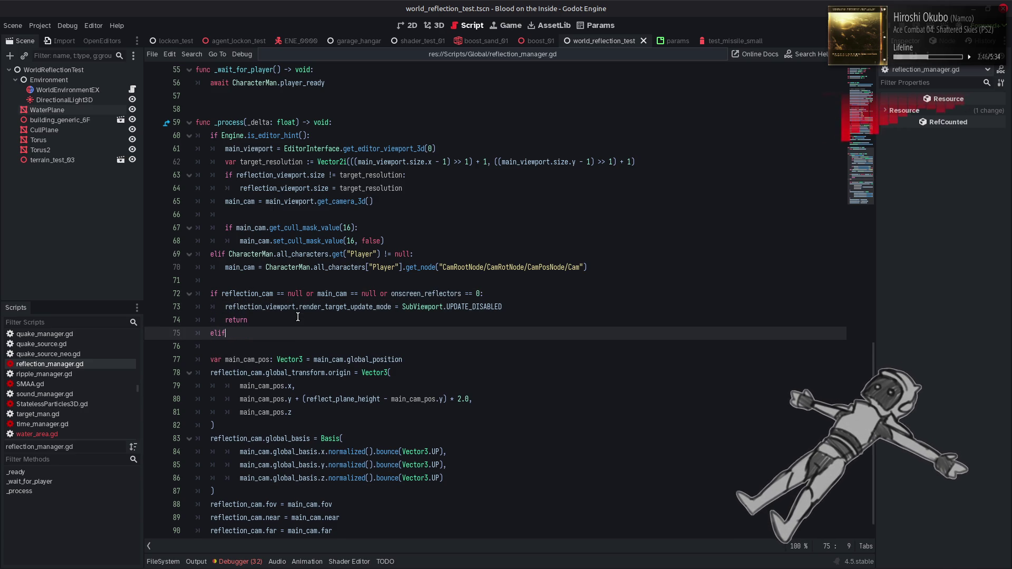
pyautogui.write('> 0')
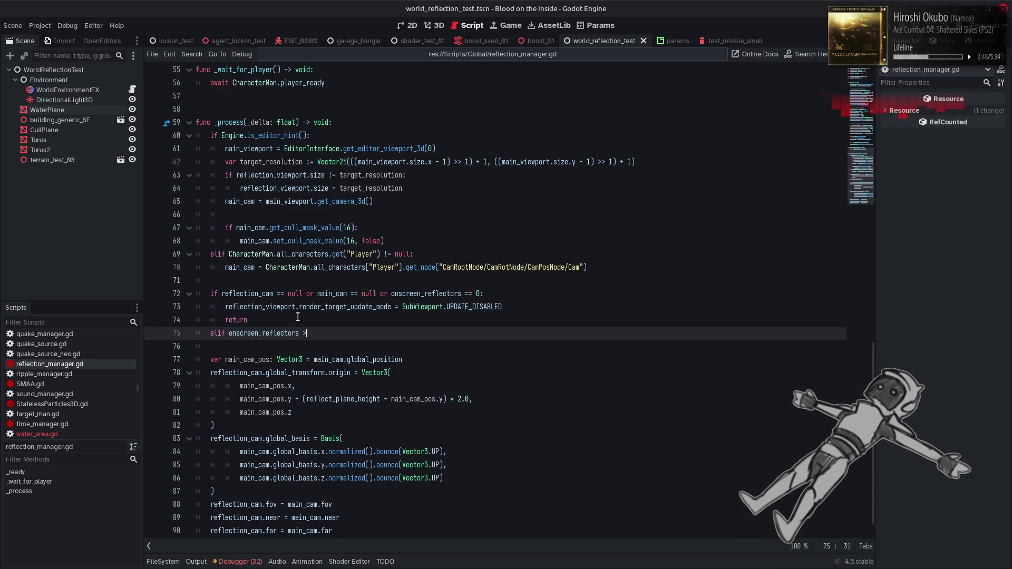
pyautogui.write(':')
pyautogui.moveTo(225, 307); pyautogui.dragTo(517, 310)
pyautogui.hotkey('ctrl', 'c')
pyautogui.click(347, 337)
pyautogui.press('Return')
pyautogui.hotkey('ctrl', 'v')
# Step: Change the copied statement's mode to UPDATE_ALWAYS and save
pyautogui.doubleClick(472, 346)
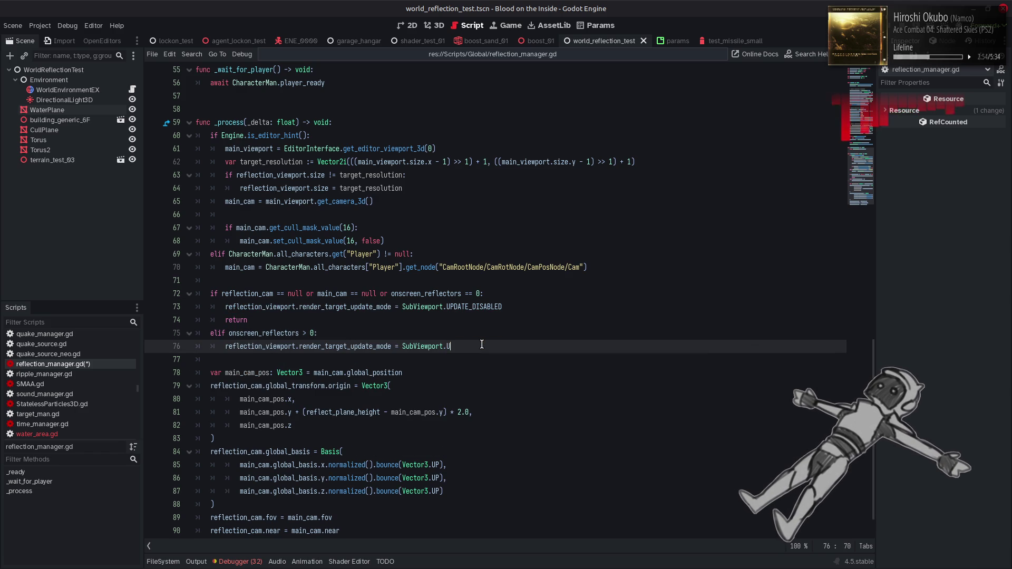
pyautogui.write('U')
pyautogui.press('Down')
pyautogui.press('Return')
pyautogui.hotkey('ctrl', 's')
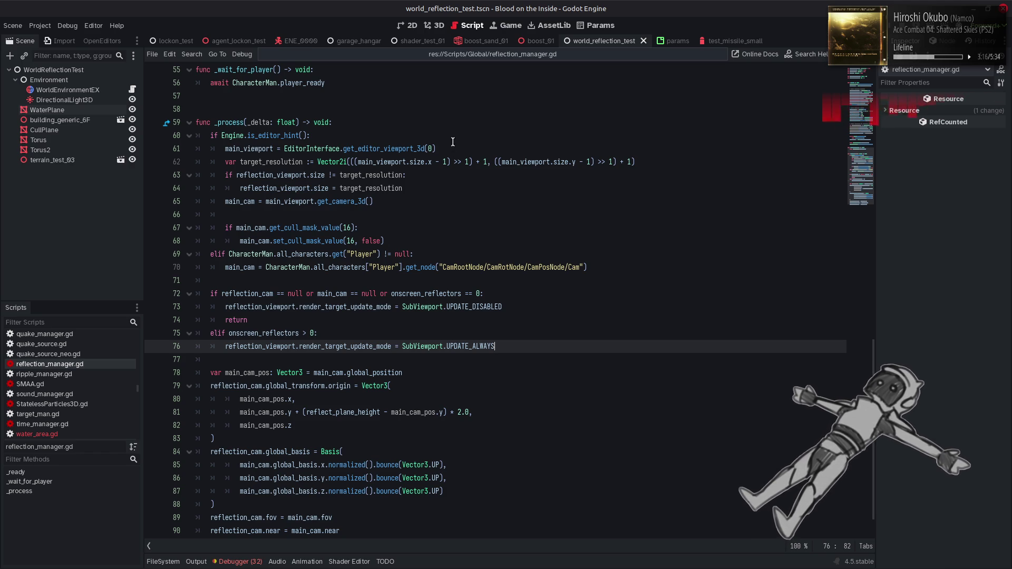
pyautogui.hotkey('alt', 'Left')
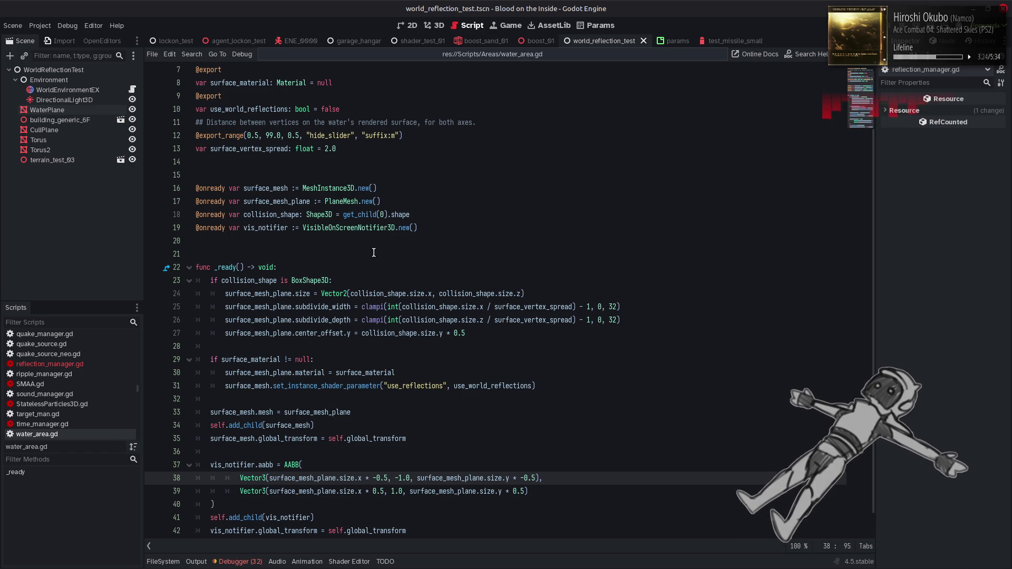
# Step: Return to reflection_manager.gd and add blank lines at the end of the script
pyautogui.click(486, 57)
pyautogui.click(386, 77)
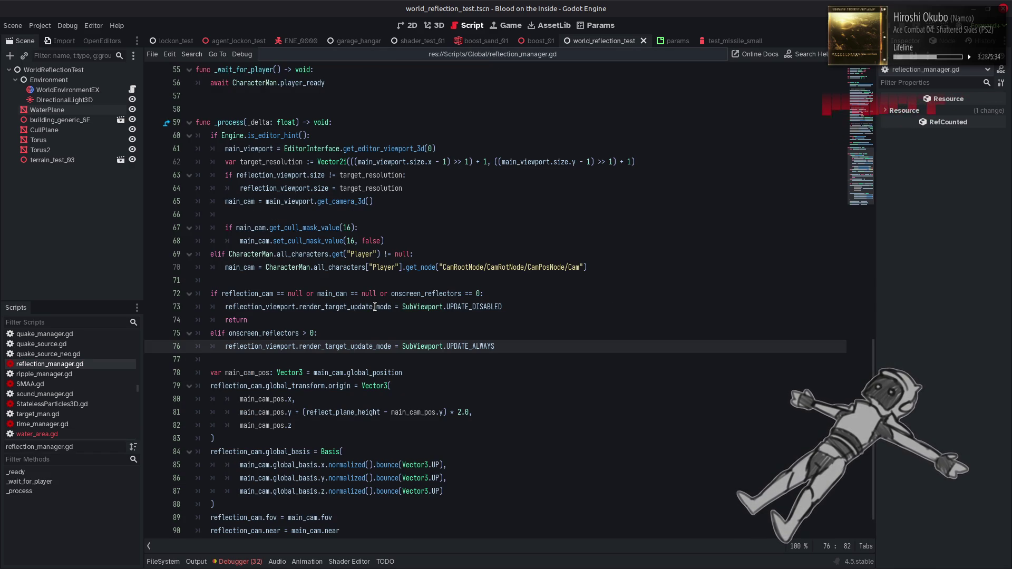
pyautogui.moveTo(374, 307)
pyautogui.scroll(-2, 375, 307)
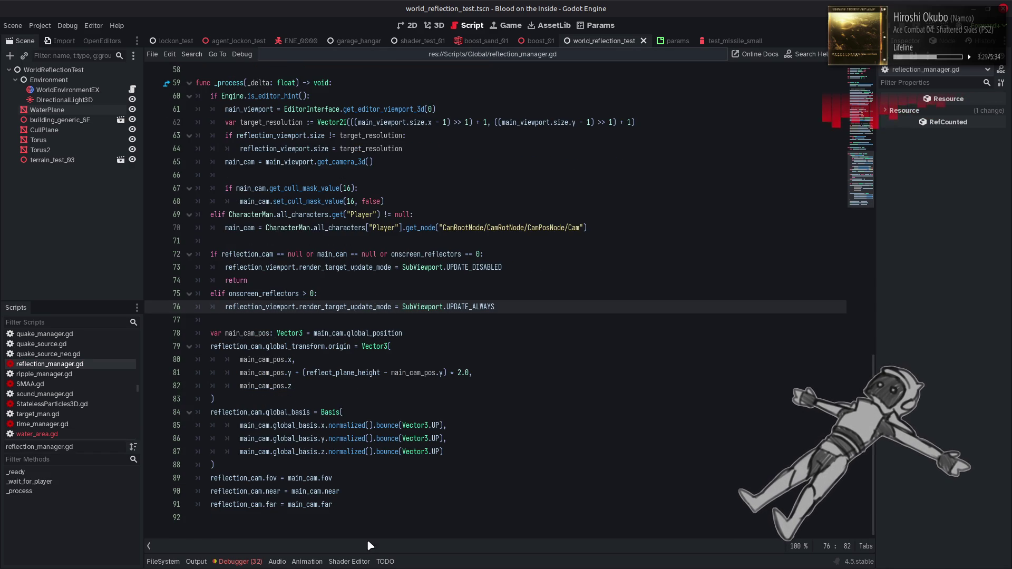
pyautogui.click(361, 506)
pyautogui.press('Return')
pyautogui.press('Return')
pyautogui.scroll(-1, 362, 506)
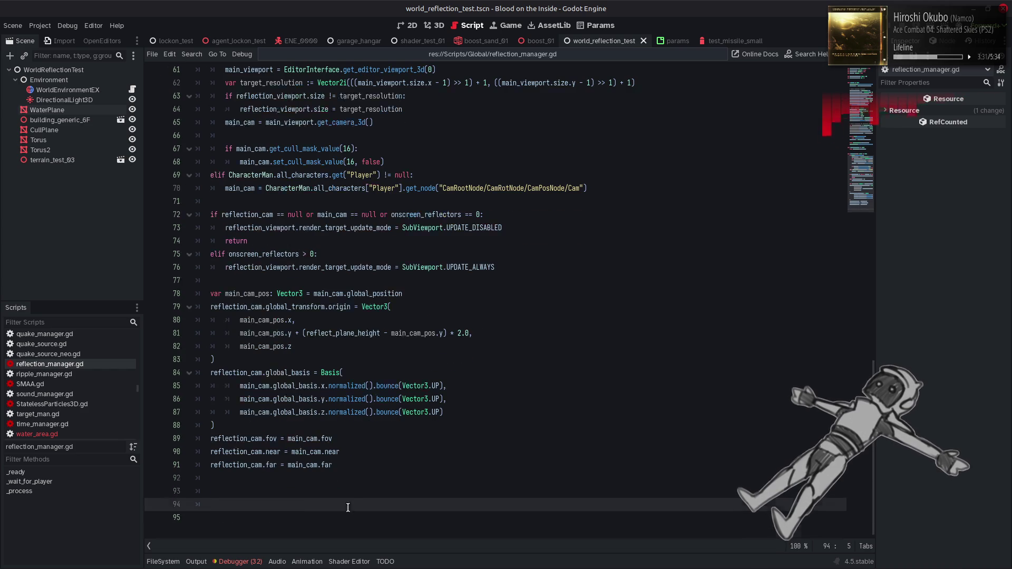
pyautogui.click(244, 480)
pyautogui.click(241, 493)
pyautogui.press('Down')
# Step: Write func increment_reflectors() -> void: with the body onscreen_reflectors += 1
pyautogui.write('func ')
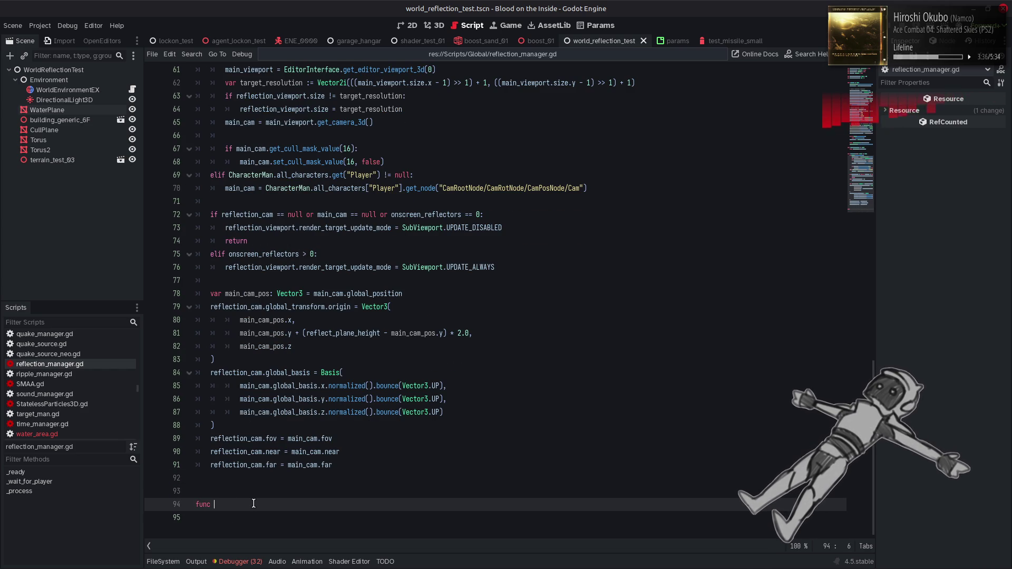
pyautogui.write('increm')
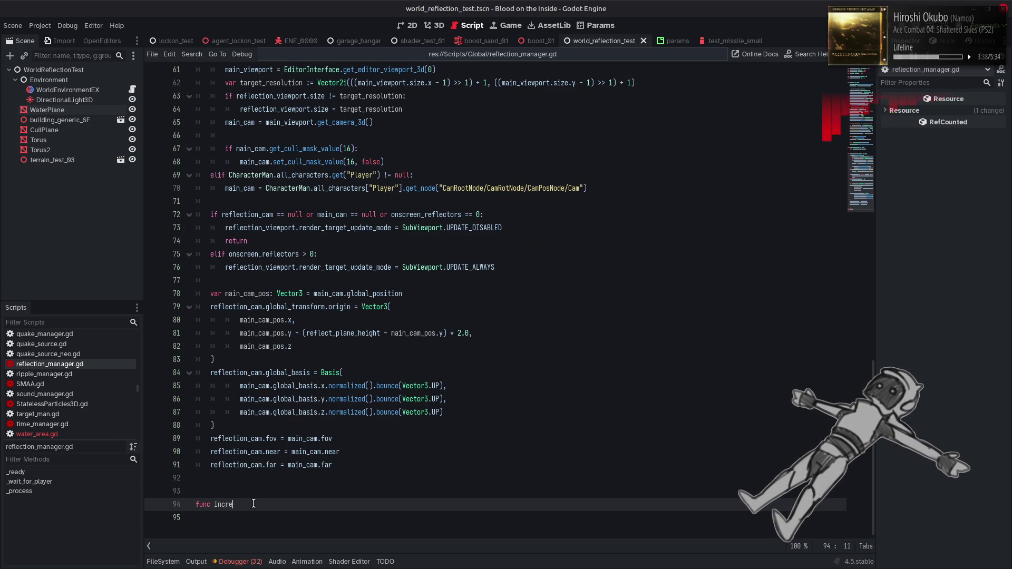
pyautogui.write('ent_re')
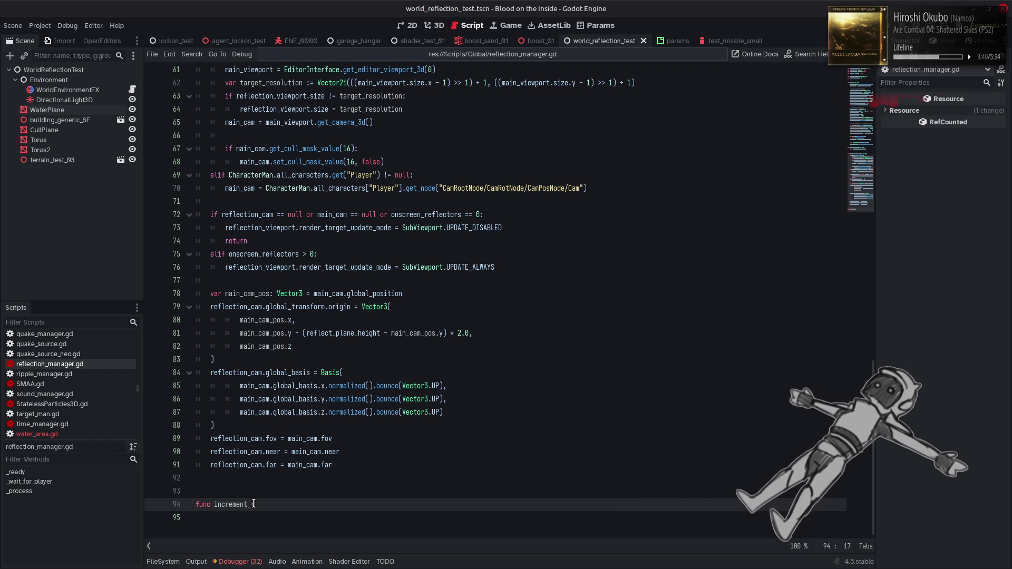
pyautogui.write('flectors')
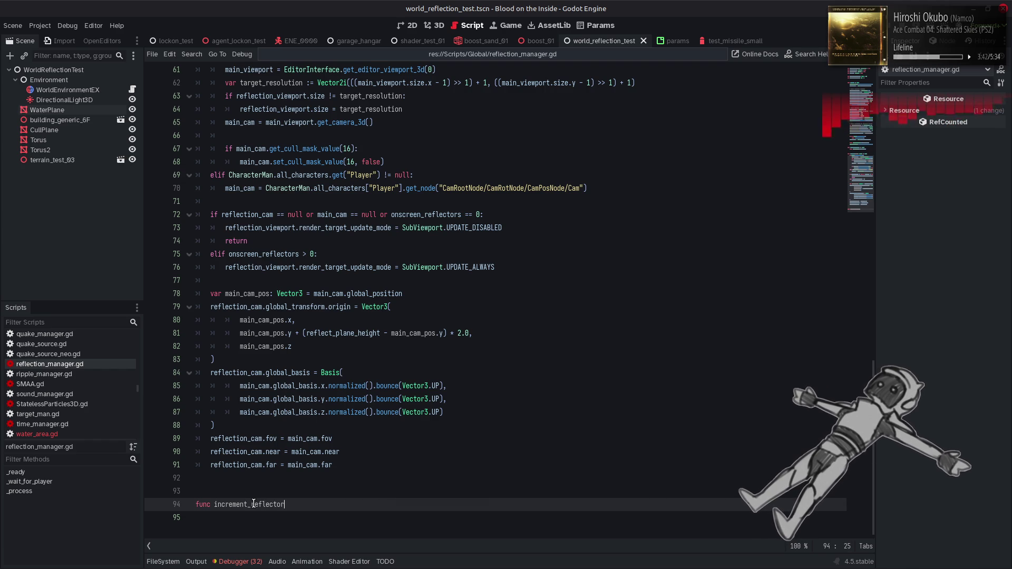
pyautogui.write('() -> void:')
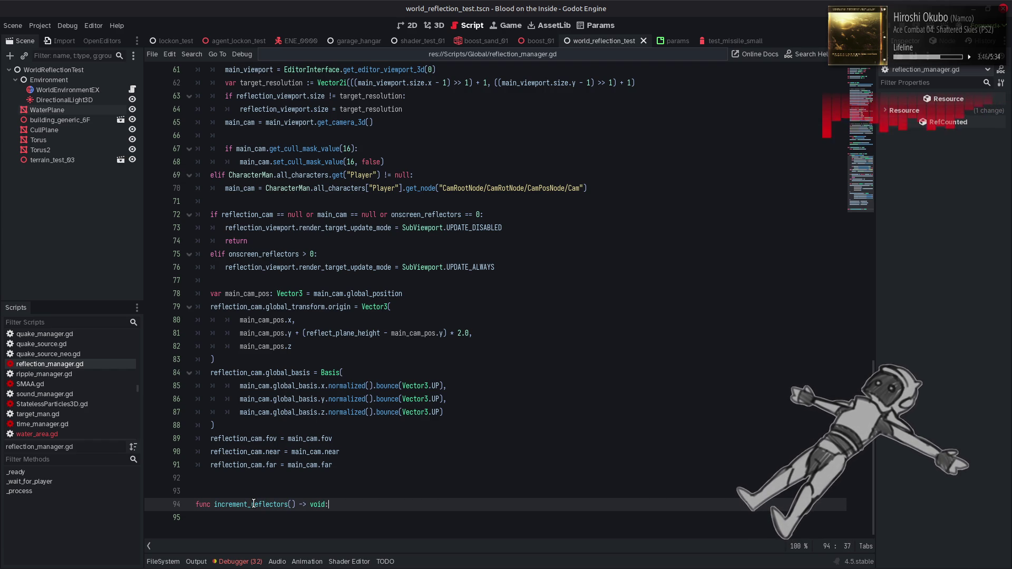
pyautogui.press('Return')
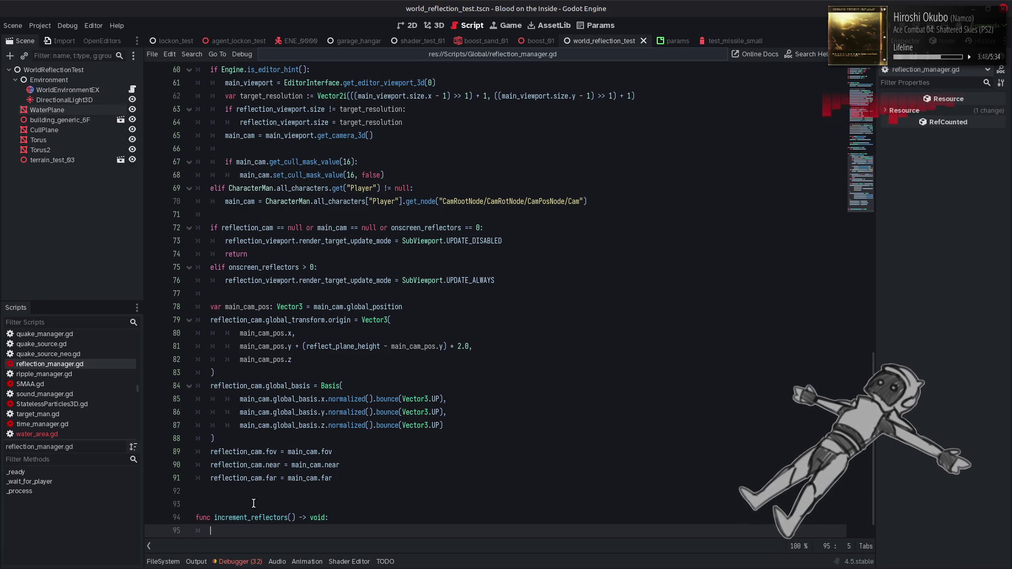
pyautogui.write('ons')
pyautogui.press('Return')
pyautogui.write('+= 1')
pyautogui.scroll(-1, 253, 504)
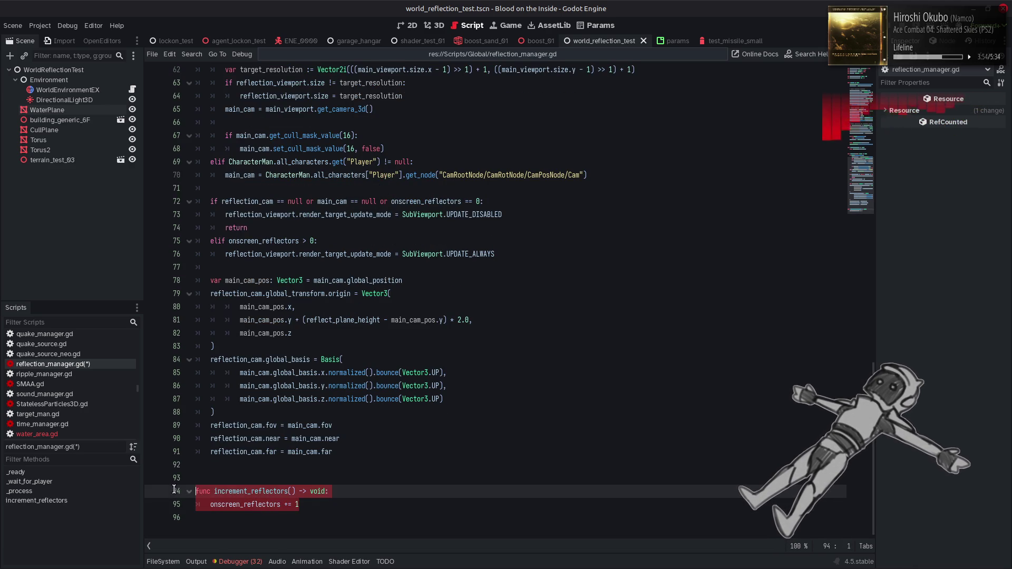
# Step: Paste a duplicate of the function and rename it decrement_reflectors
pyautogui.hotkey('ctrl', 'v')
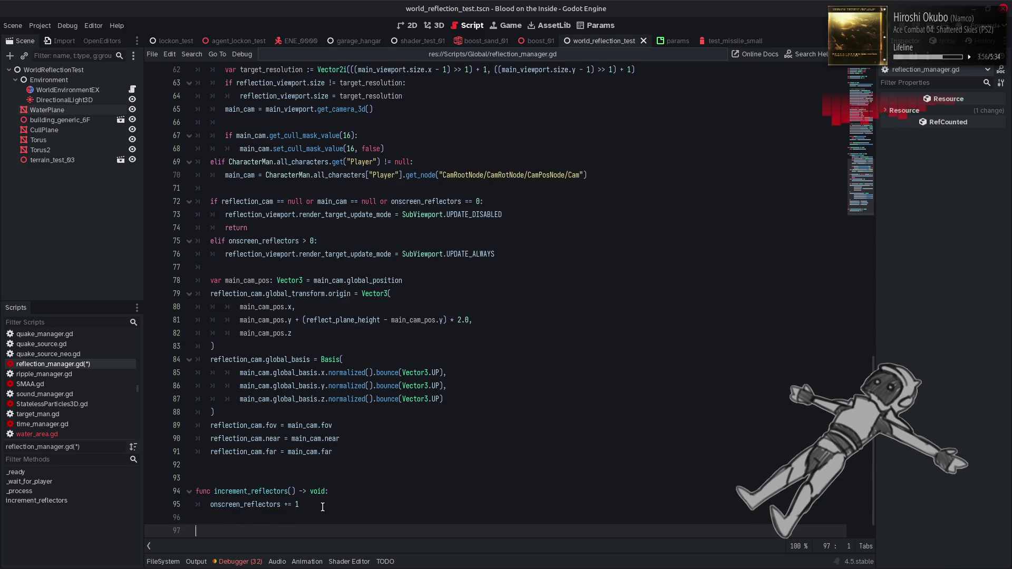
pyautogui.press('Down')
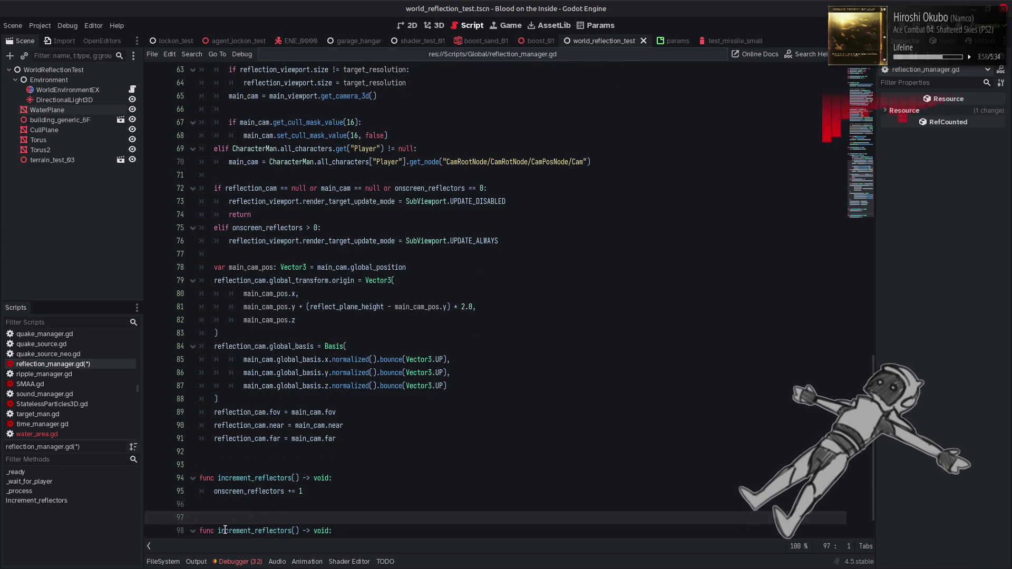
pyautogui.press('Right')
pyautogui.press('Right')
pyautogui.press('BackSpace')
pyautogui.press('BackSpace')
pyautogui.write('de')
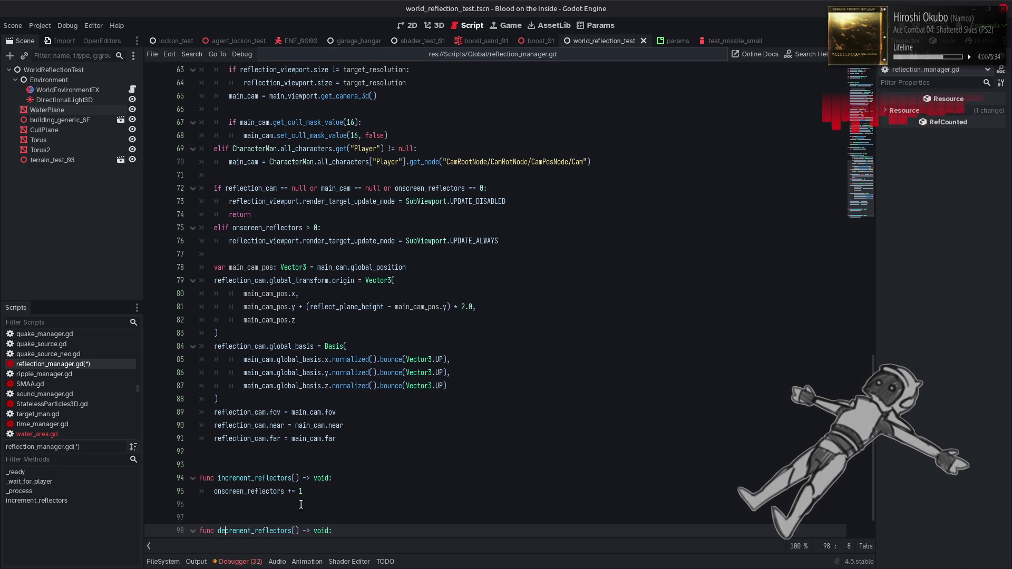
pyautogui.click(429, 491)
# Step: Change the duplicate's body to onscreen_reflectors -= 1 and save
pyautogui.scroll(-1, 429, 492)
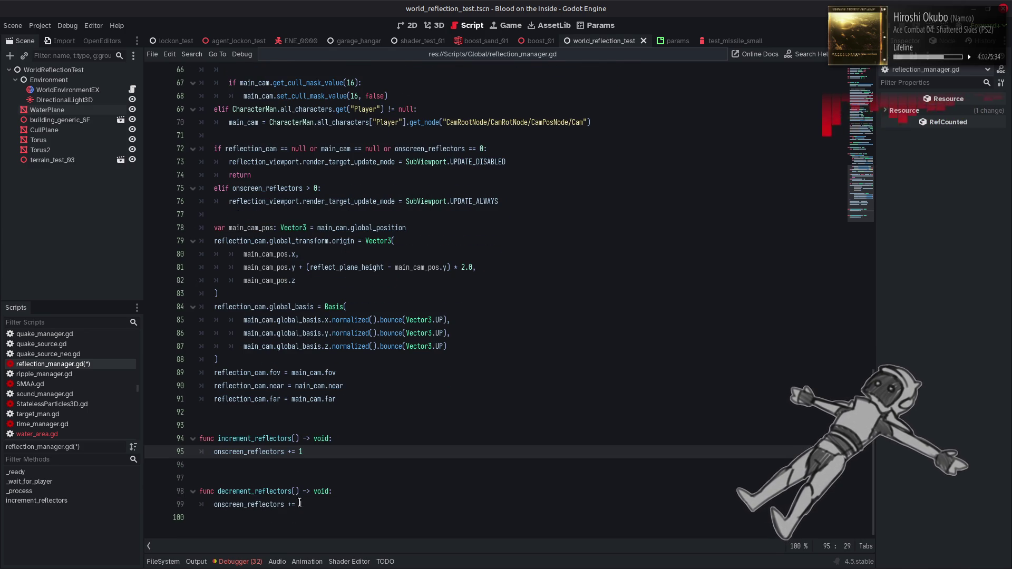
pyautogui.click(294, 504)
pyautogui.press('BackSpace')
pyautogui.write('-')
pyautogui.click(384, 505)
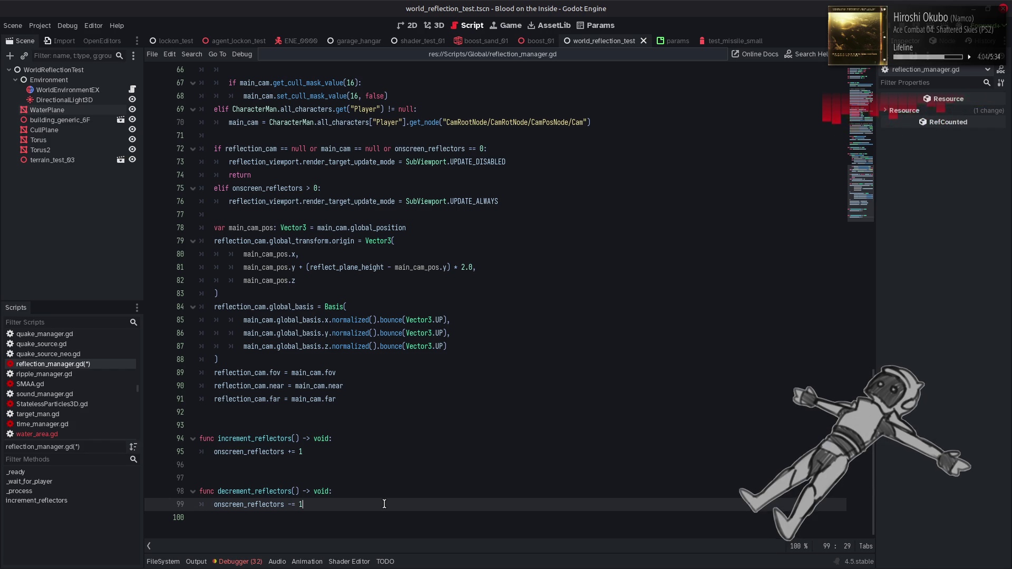
pyautogui.hotkey('ctrl', 's')
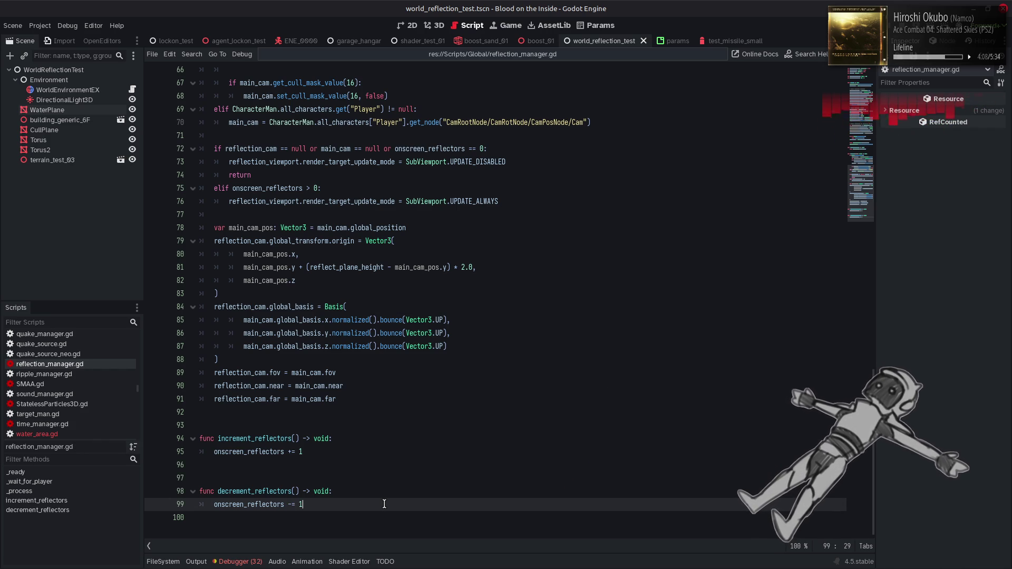
pyautogui.click(259, 504)
pyautogui.click(371, 494)
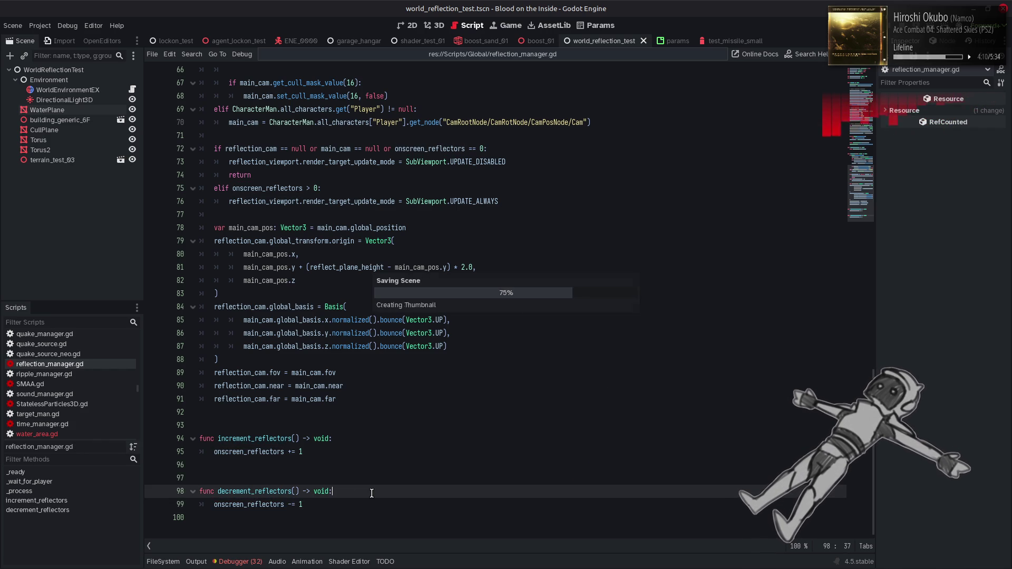
# Step: Switch to water_area.gd and place the cursor after the notifier setup on line 42
pyautogui.doubleClick(283, 438)
pyautogui.click(451, 55)
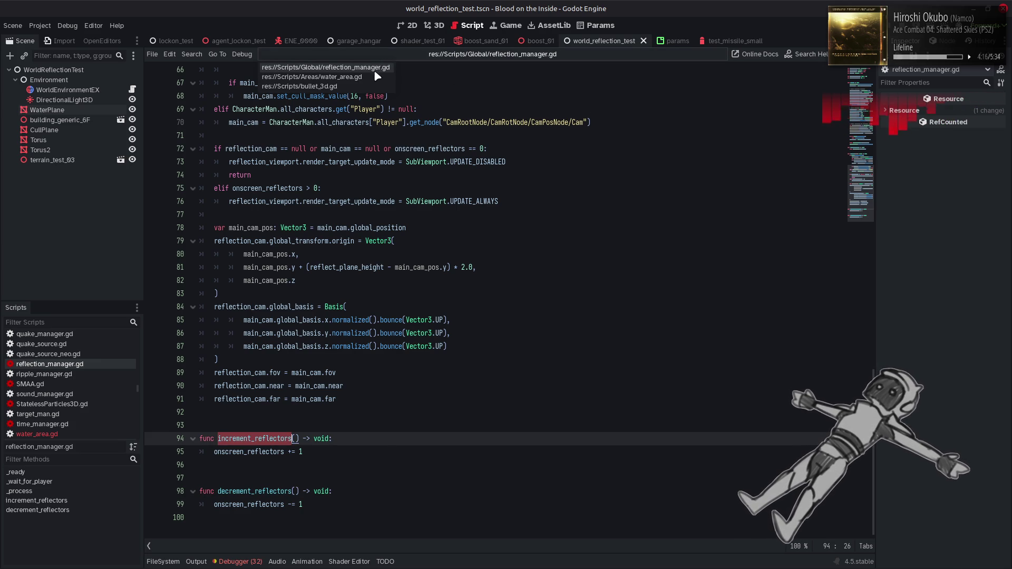
pyautogui.click(374, 76)
pyautogui.scroll(-1, 436, 310)
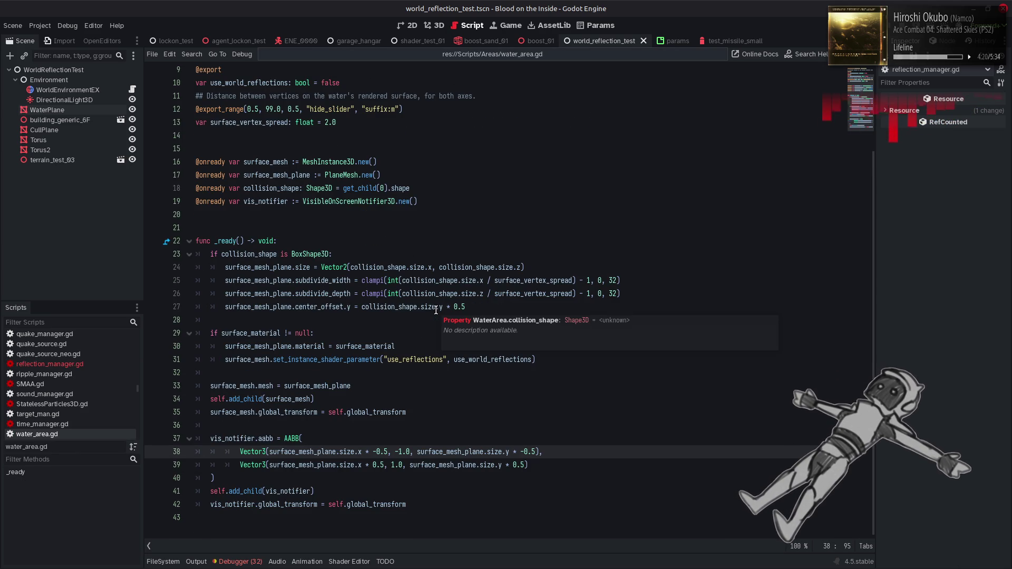
pyautogui.click(420, 505)
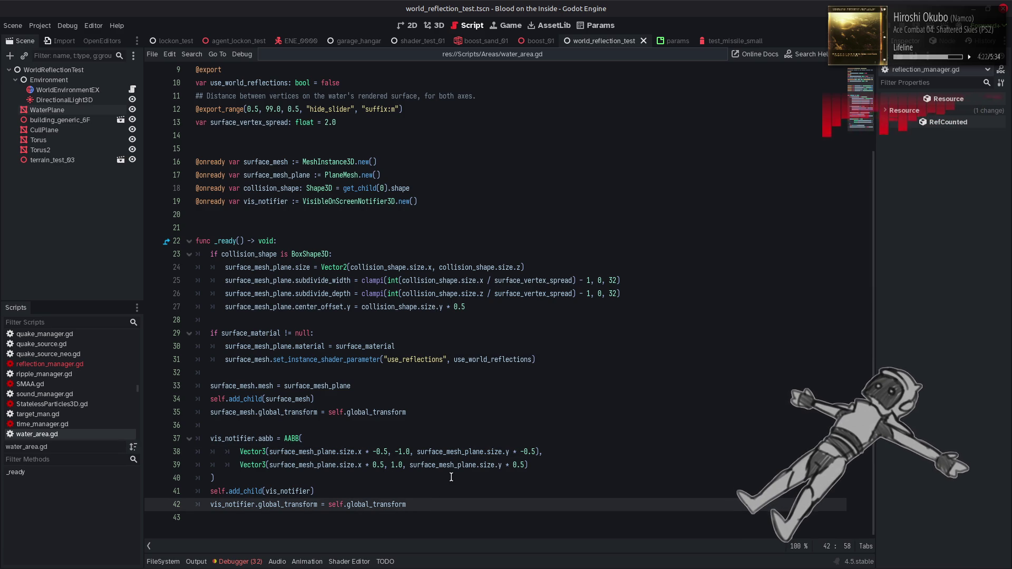
# Step: Add a line connecting vis_notifier.screen_entered to ReflectionMan.increment_reflectors
pyautogui.press('Return')
pyautogui.press('Return')
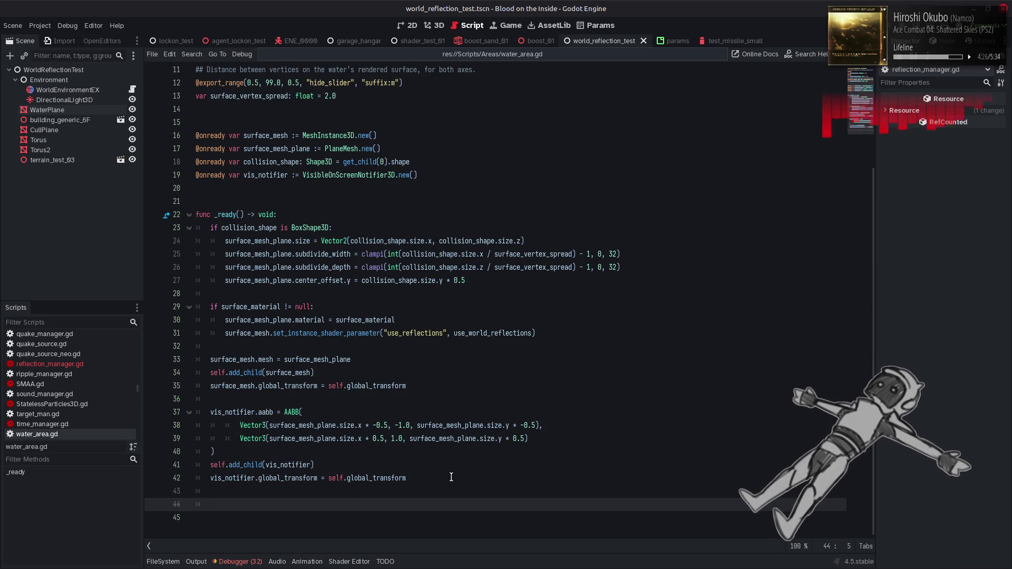
pyautogui.write('is_')
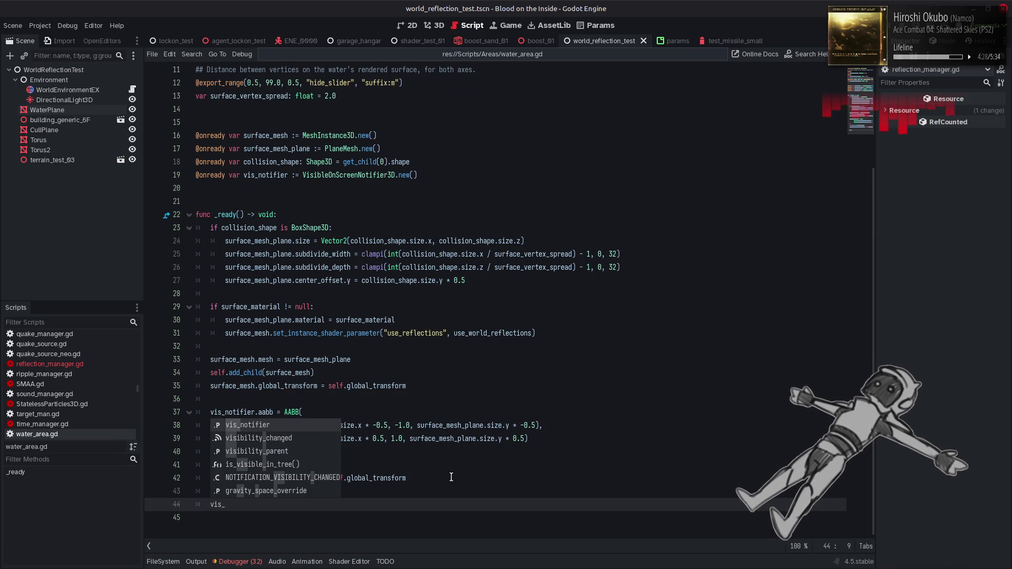
pyautogui.press('Return')
pyautogui.write('.')
pyautogui.press('Down')
pyautogui.press('Down')
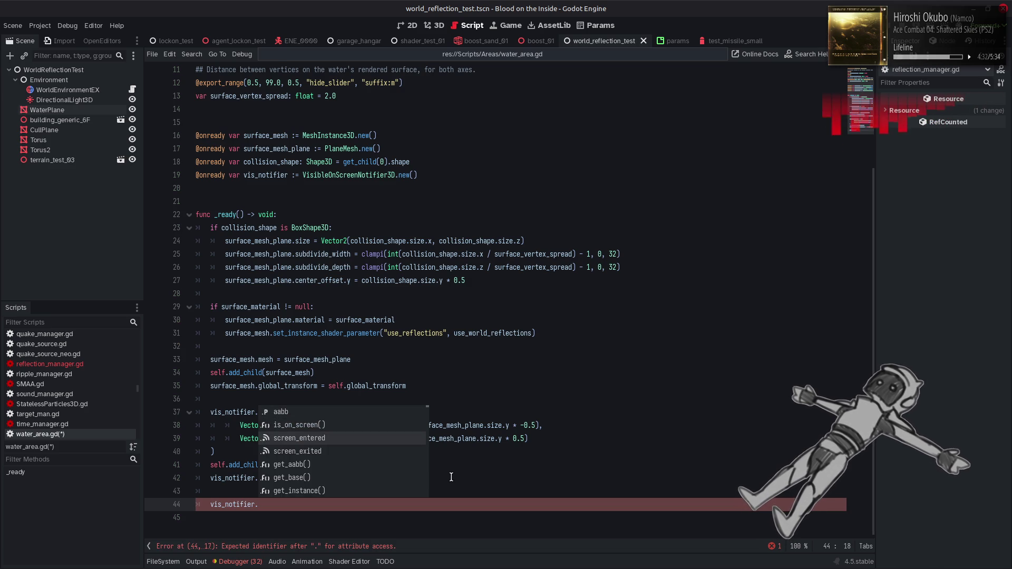
pyautogui.press('Return')
pyautogui.write('.')
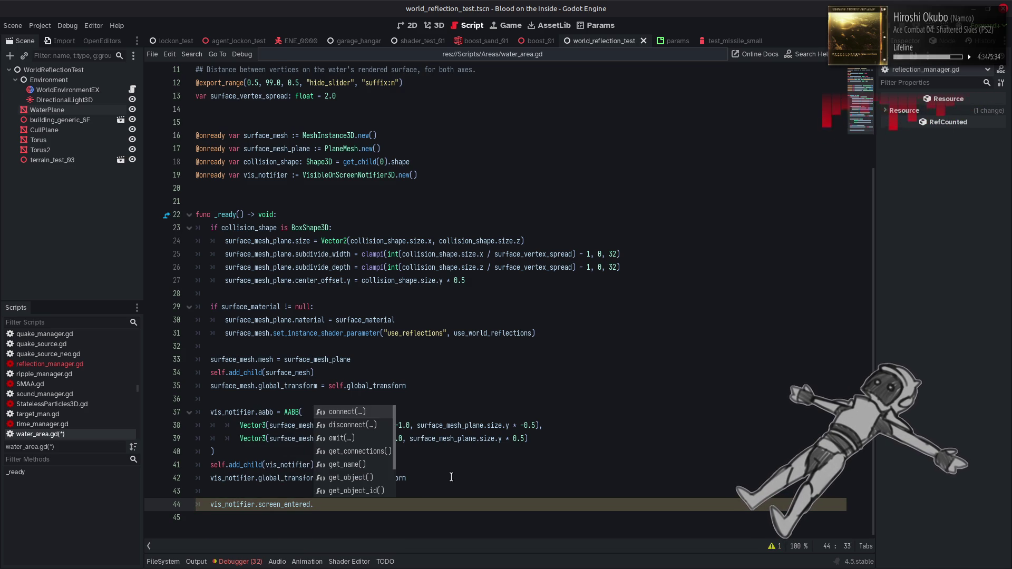
pyautogui.press('Return')
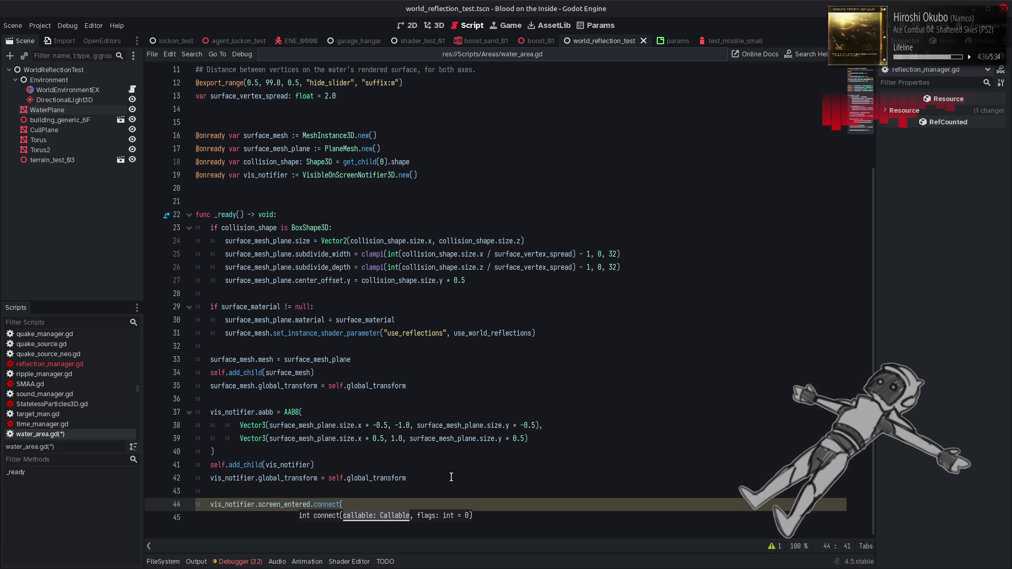
pyautogui.write('Refl')
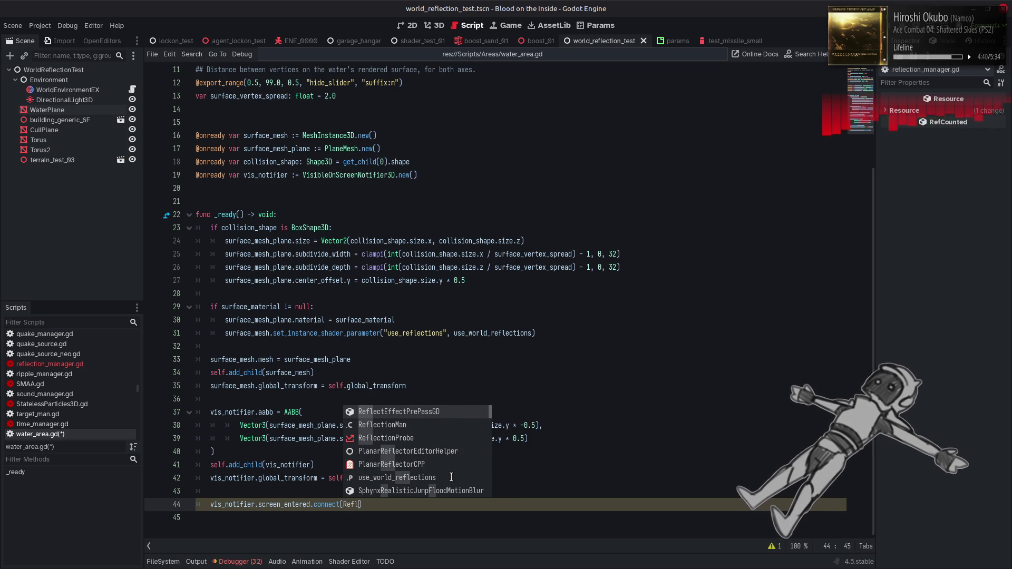
pyautogui.press('Down')
pyautogui.press('Return')
pyautogui.write('.')
pyautogui.press('Down')
pyautogui.press('Return')
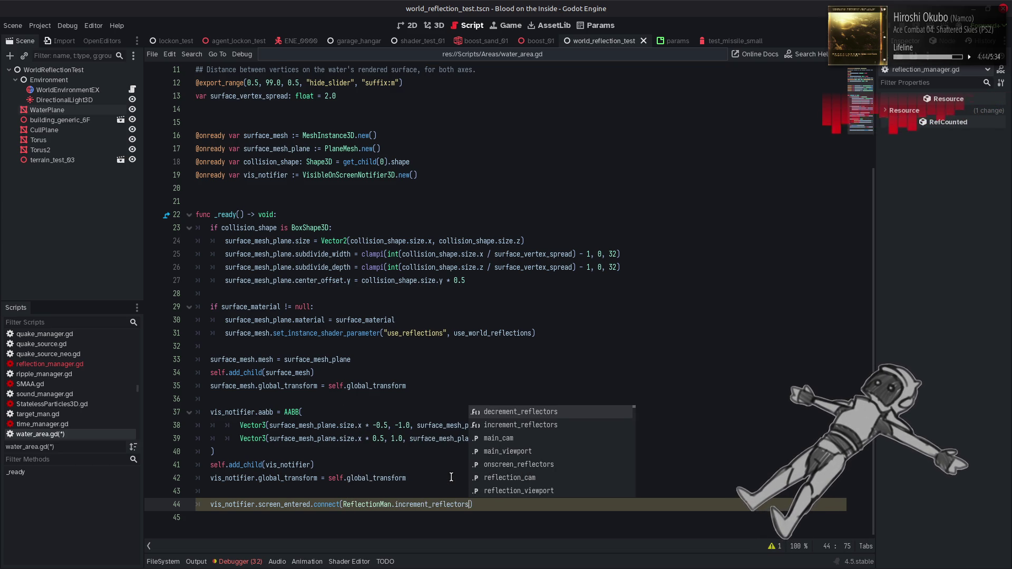
pyautogui.press('Escape')
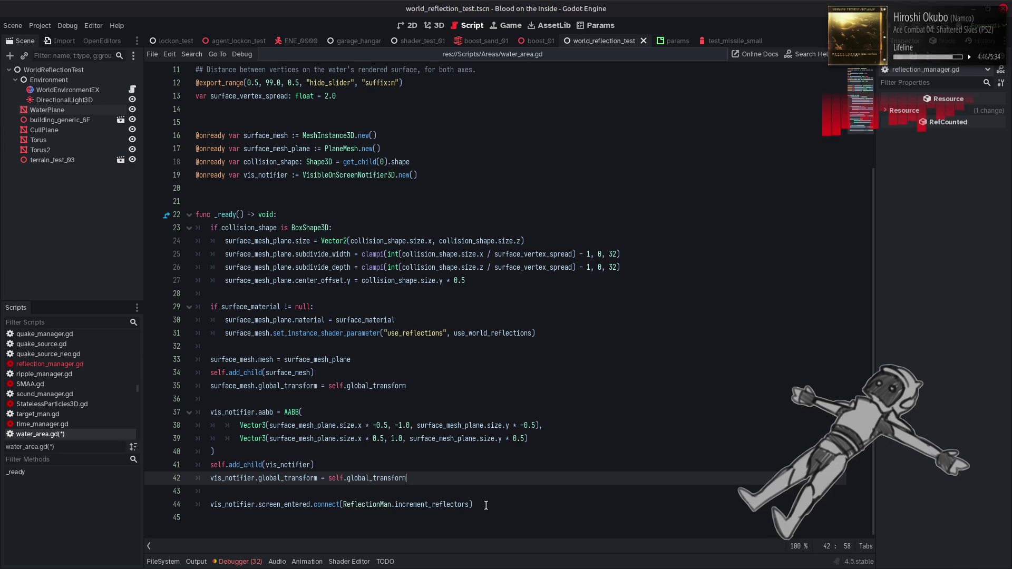
# Step: Duplicate it as a screen_exited connection to ReflectionMan.decrement_reflectors and save the script
pyautogui.click(283, 512)
pyautogui.moveTo(211, 504); pyautogui.dragTo(492, 506)
pyautogui.hotkey('ctrl', 'c')
pyautogui.click(494, 506)
pyautogui.press('Return')
pyautogui.moveTo(426, 491)
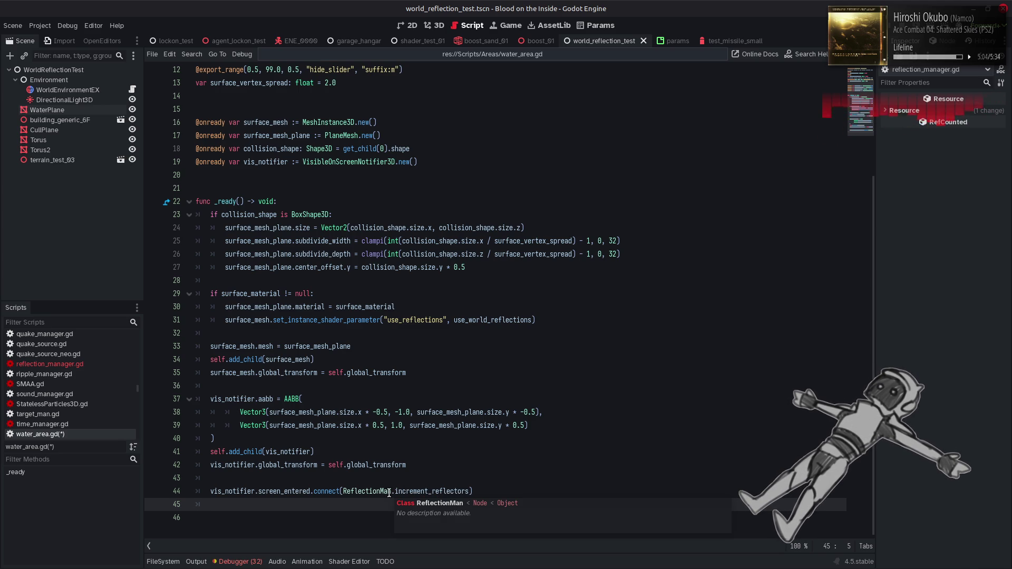
pyautogui.hotkey('ctrl', 'v')
pyautogui.doubleClick(293, 504)
pyautogui.write('sc')
pyautogui.click(328, 425)
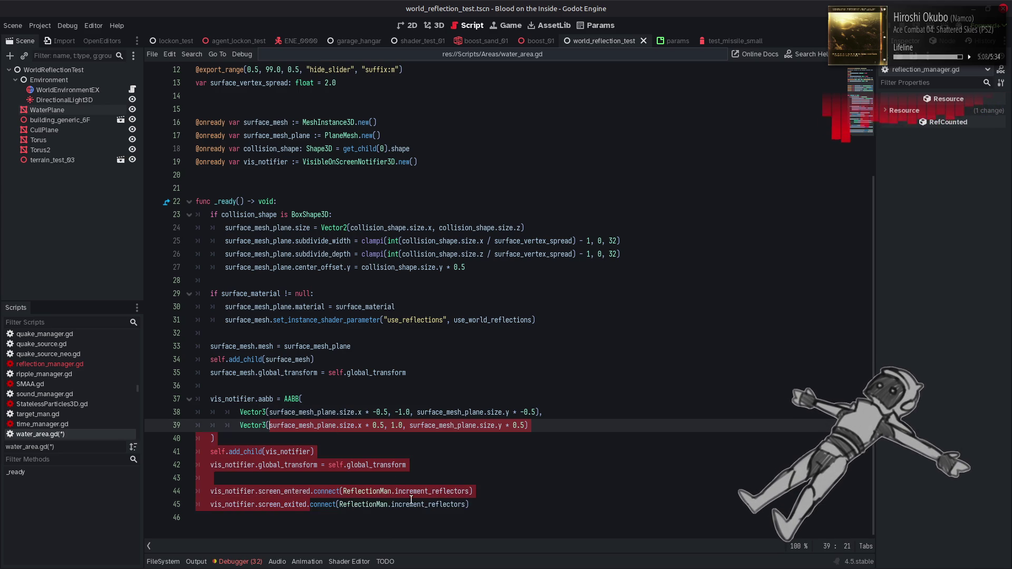
pyautogui.doubleClick(428, 504)
pyautogui.write('d')
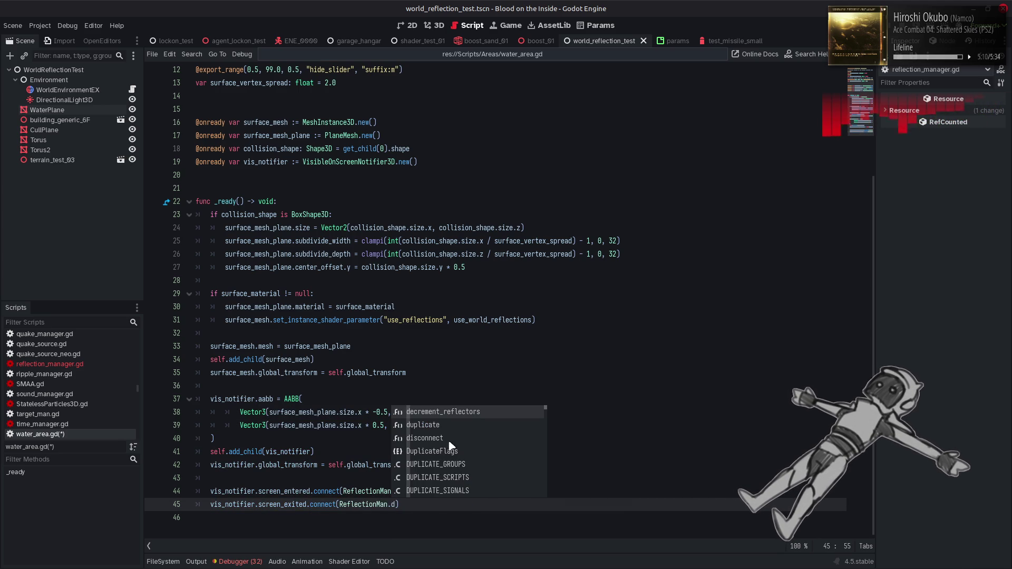
pyautogui.press('Return')
pyautogui.click(507, 495)
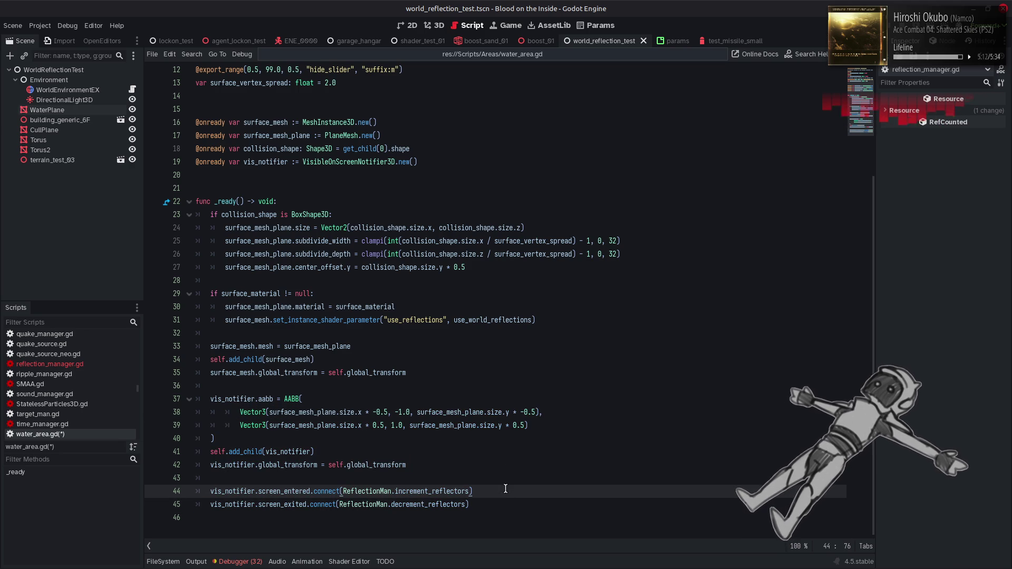
pyautogui.hotkey('ctrl', 's')
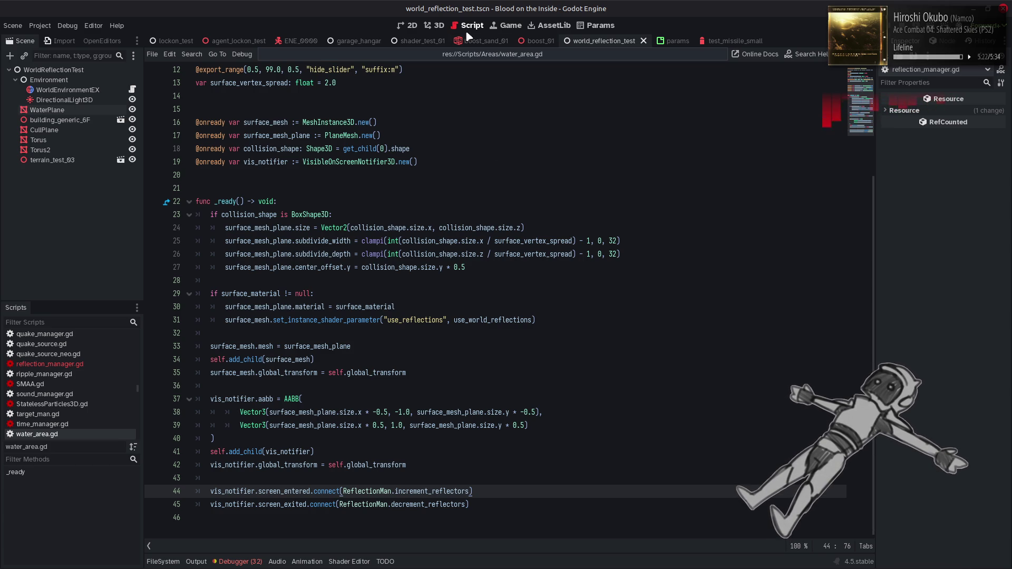
pyautogui.click(443, 25)
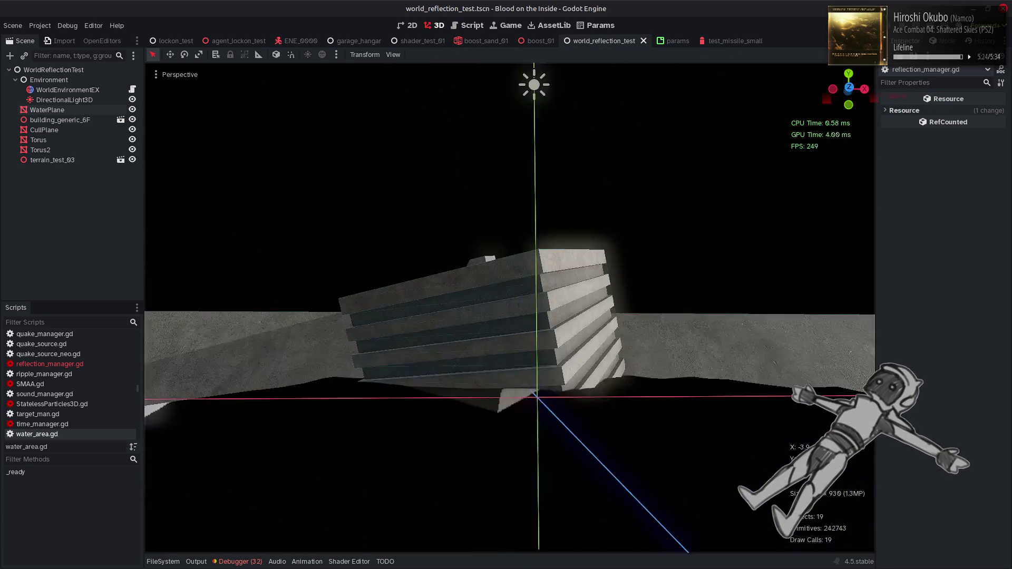
pyautogui.hotkey('ctrl', 'F3')
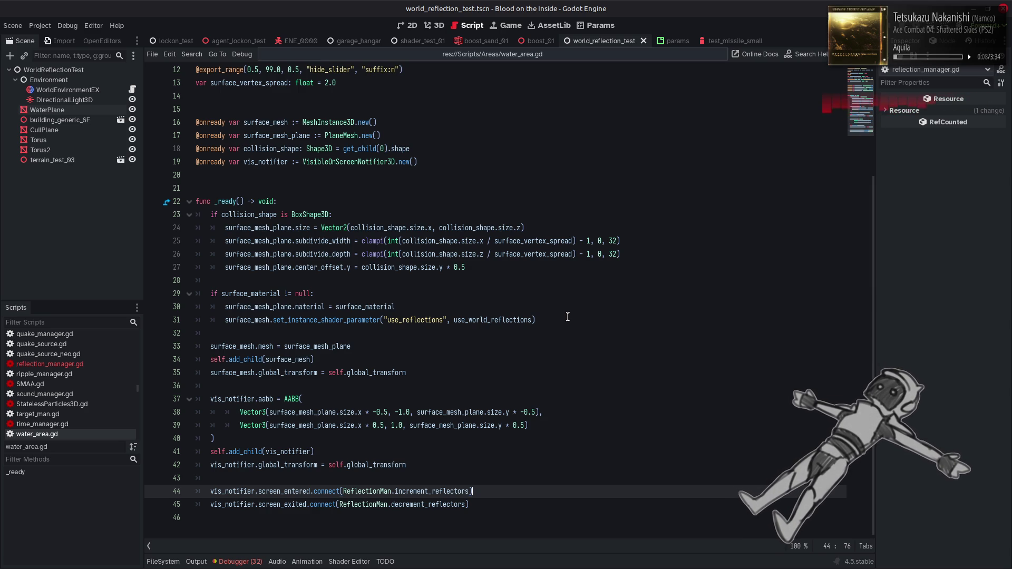
pyautogui.click(248, 244)
pyautogui.doubleClick(247, 250)
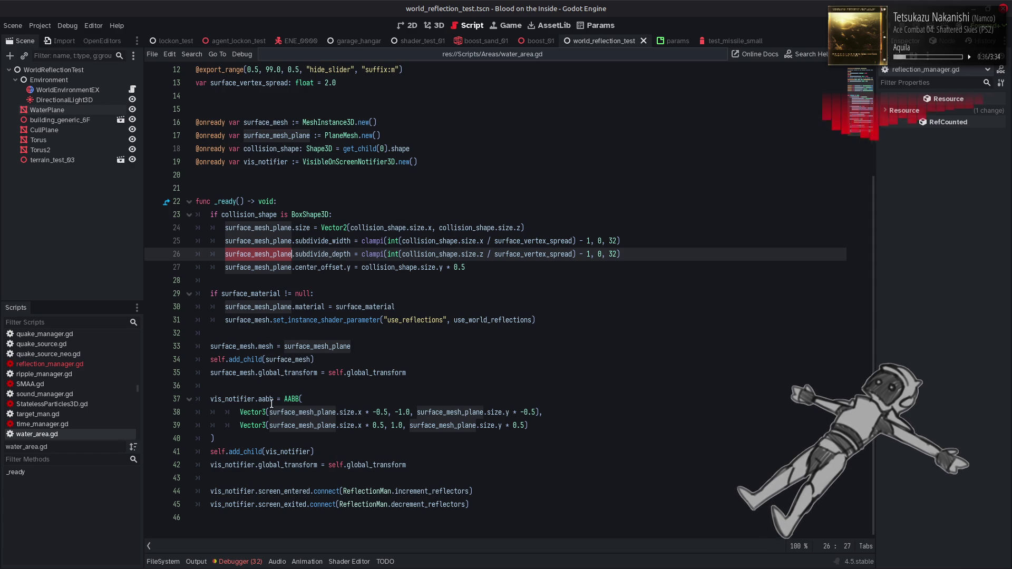
pyautogui.moveTo(267, 399)
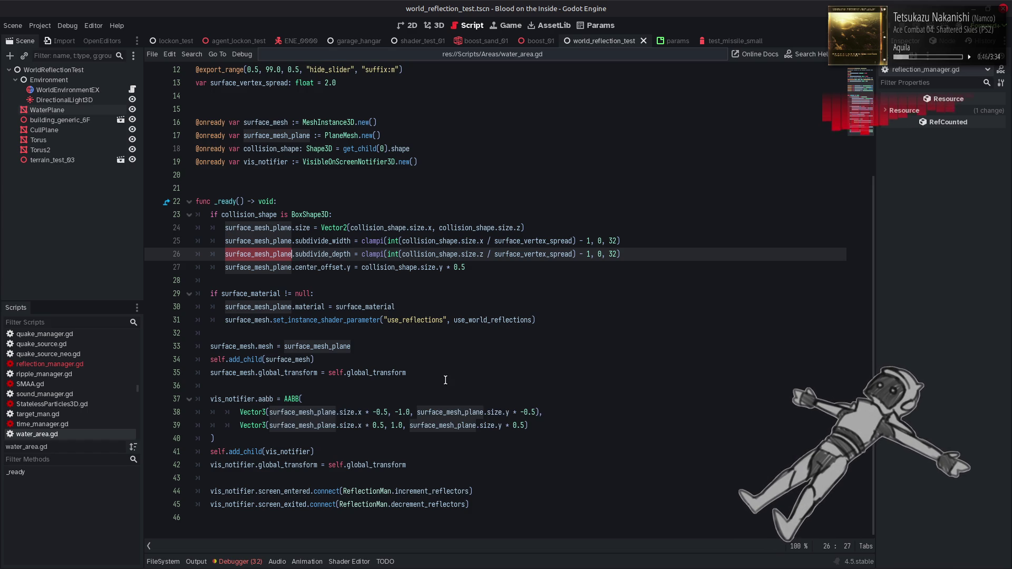
# Step: Look up the AABB class documentation, then return to water_area.gd
pyautogui.doubleClick(291, 400)
pyautogui.rightClick(291, 400)
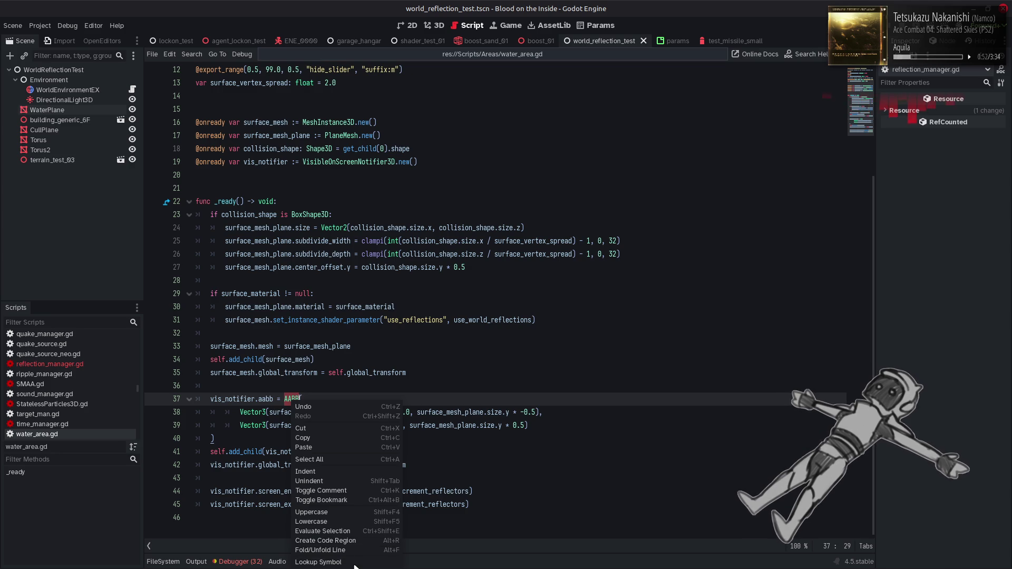
pyautogui.click(318, 561)
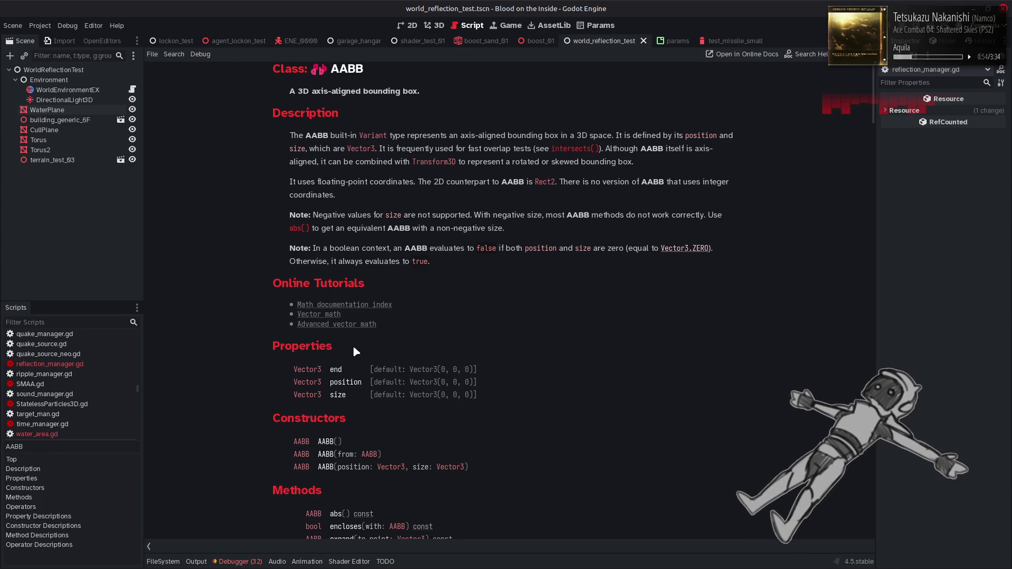
pyautogui.hotkey('alt', 'Left')
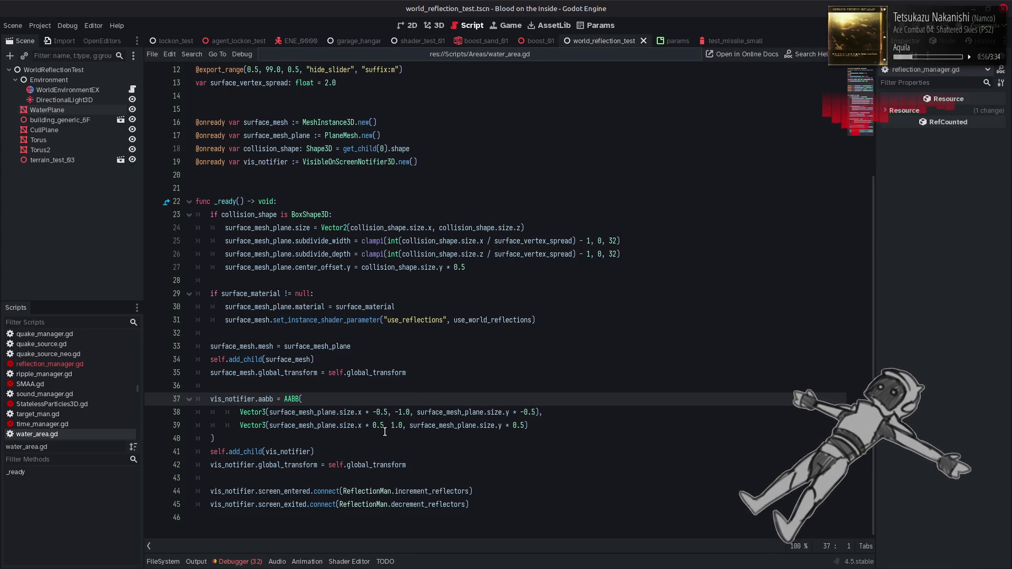
# Step: Change the AABB size on line 39 to (size.x, 2.0, size.y) without halving, and save
pyautogui.click(392, 425)
pyautogui.press('Delete')
pyautogui.write('2')
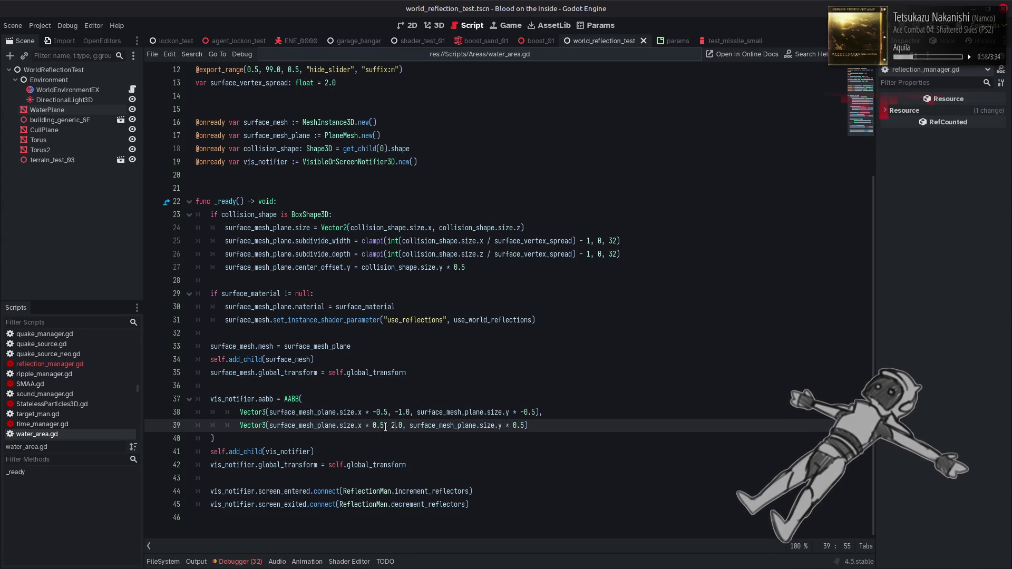
pyautogui.moveTo(384, 425); pyautogui.dragTo(362, 428)
pyautogui.press('Delete')
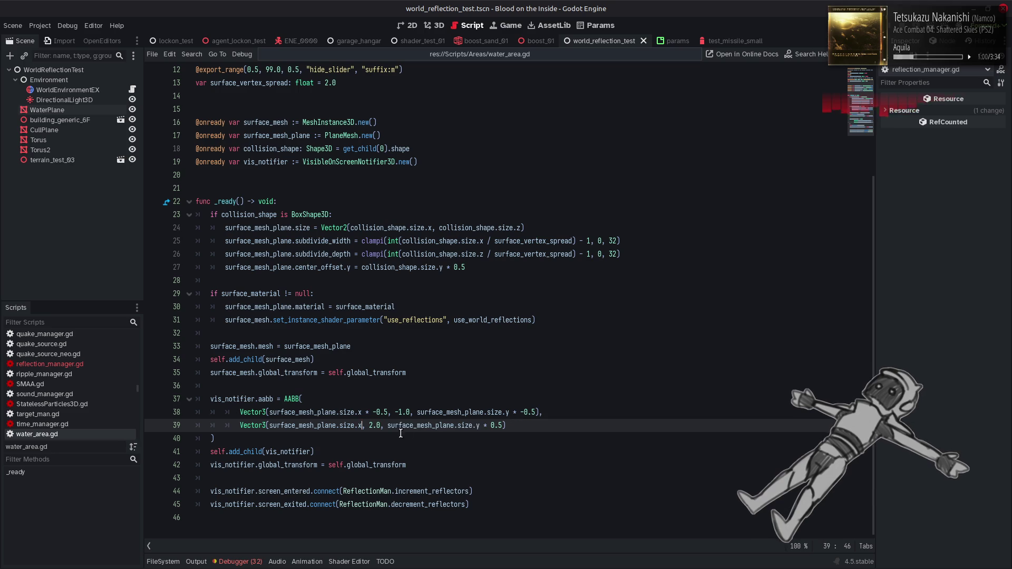
pyautogui.moveTo(478, 426); pyautogui.dragTo(501, 427)
pyautogui.press('Delete')
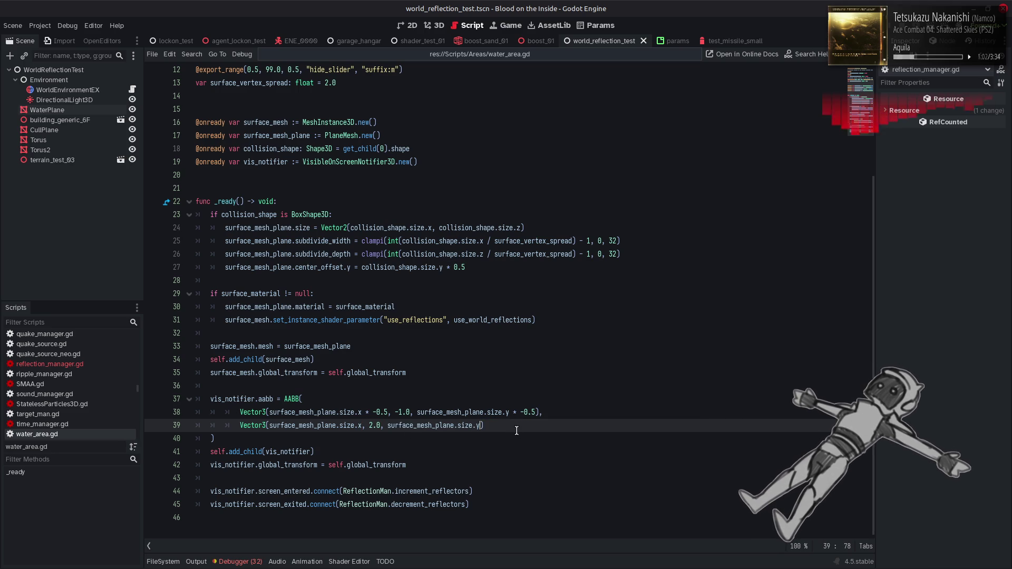
pyautogui.hotkey('ctrl', 's')
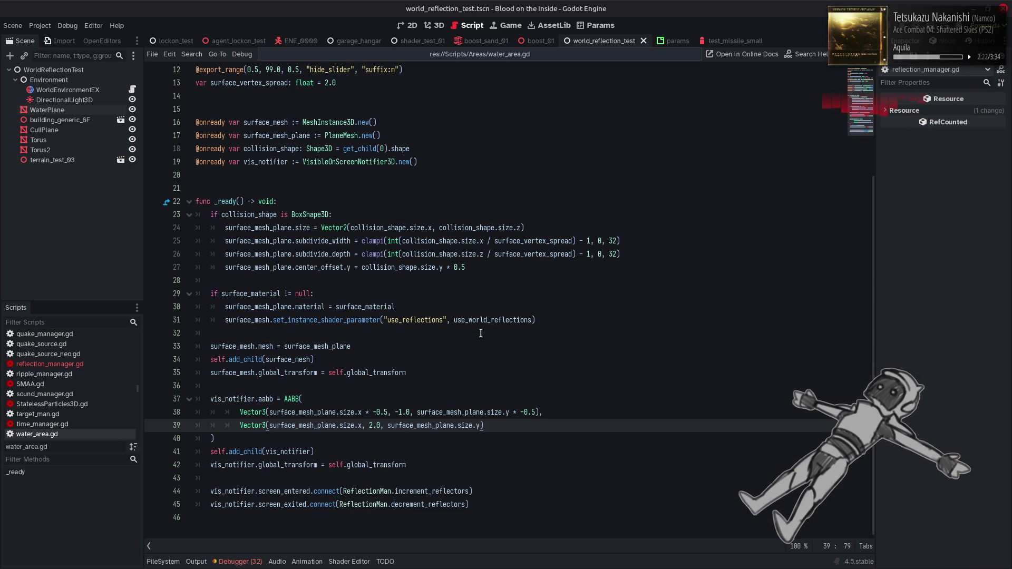
# Step: Wrap the two signal connect lines in 'if use_world_reflections:' and save
pyautogui.doubleClick(493, 320)
pyautogui.click(275, 478)
pyautogui.press('Return')
pyautogui.write('if use_world_reflections:')
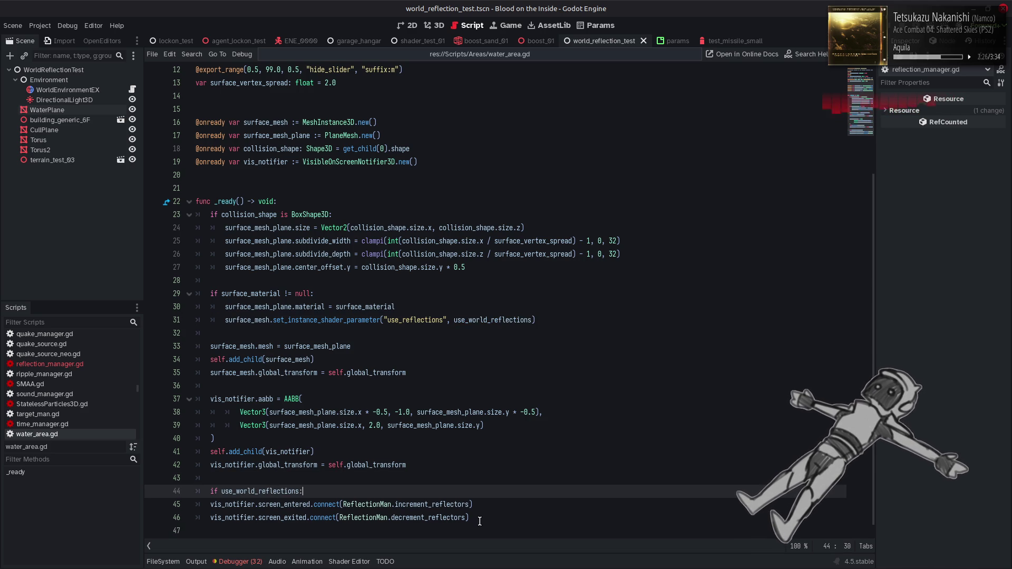
pyautogui.moveTo(448, 524); pyautogui.dragTo(211, 504)
pyautogui.press('Tab')
pyautogui.click(383, 491)
pyautogui.write(':')
pyautogui.hotkey('ctrl', 's')
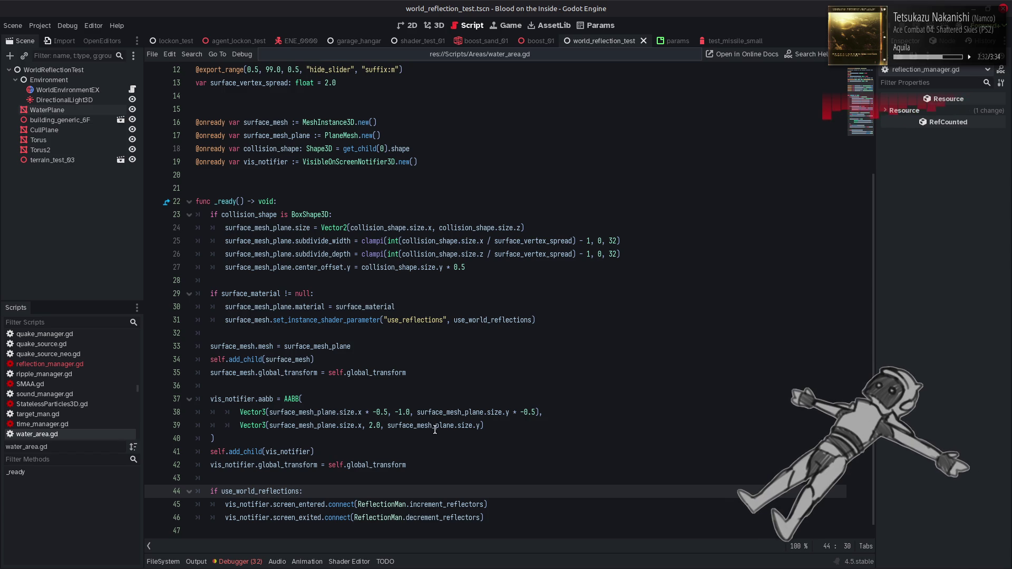
# Step: Open the recent scripts list and highlight every use of surface_material
pyautogui.click(441, 60)
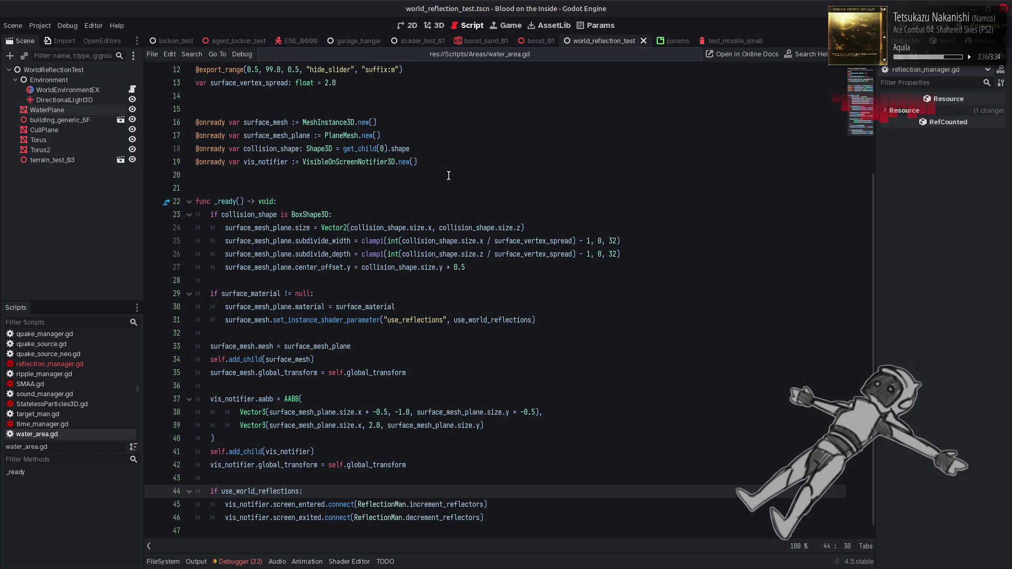
pyautogui.scroll(4, 448, 175)
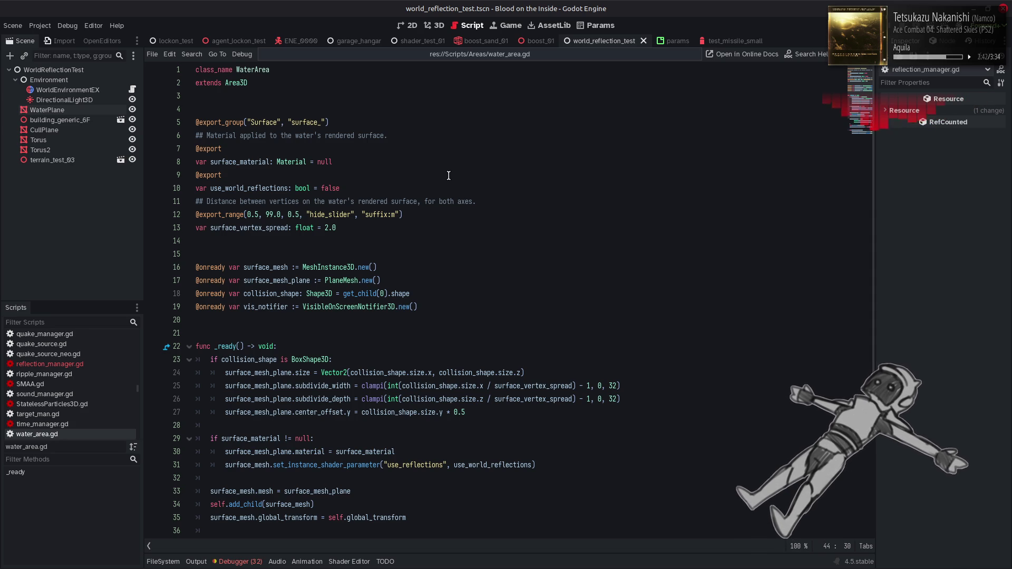
pyautogui.doubleClick(250, 165)
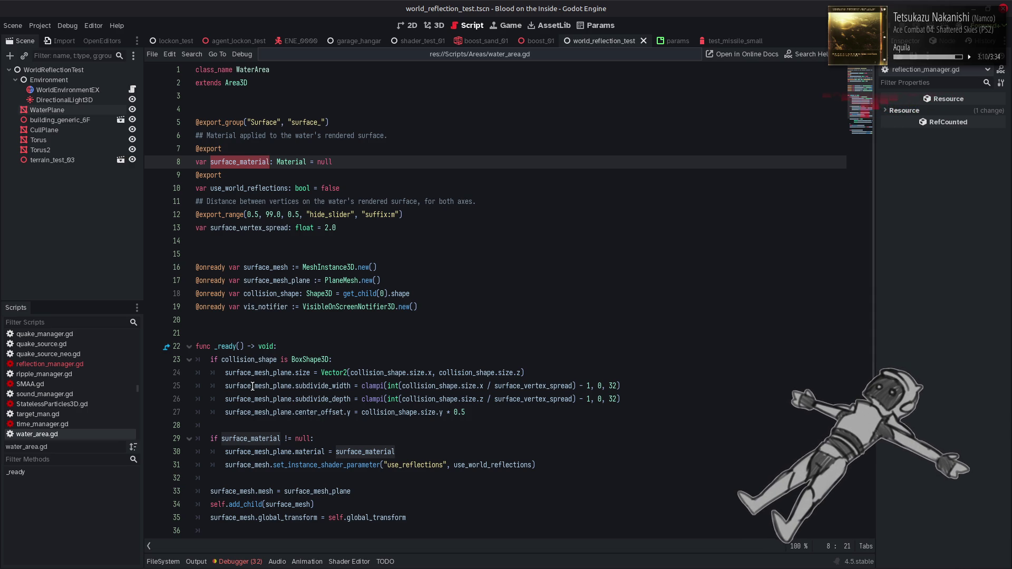
# Step: Start an update_material() -> void declaration below the _ready function
pyautogui.click(272, 449)
pyautogui.doubleClick(272, 450)
pyautogui.moveTo(329, 288)
pyautogui.scroll(-4, 328, 289)
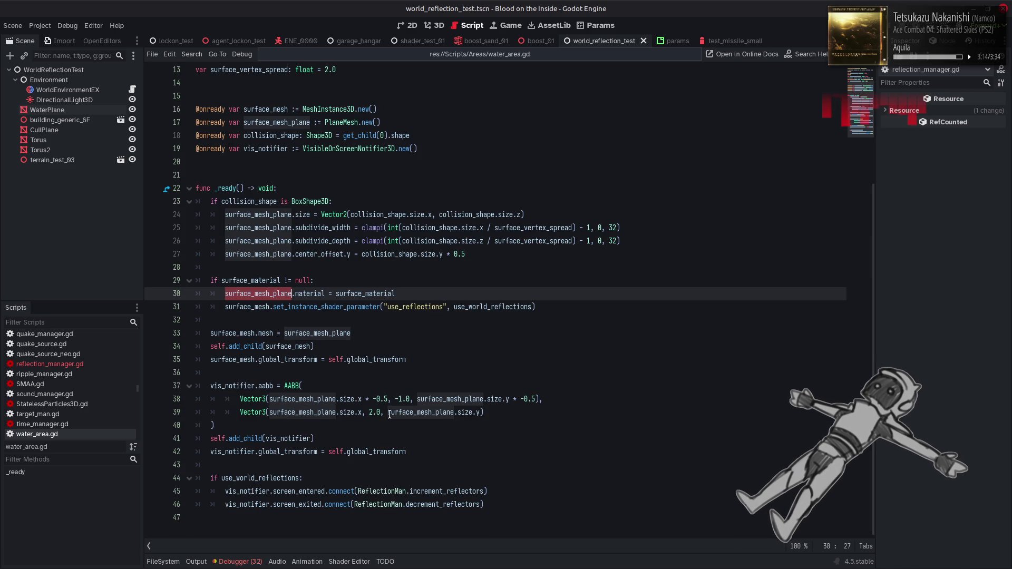
pyautogui.click(497, 501)
pyautogui.press('Return')
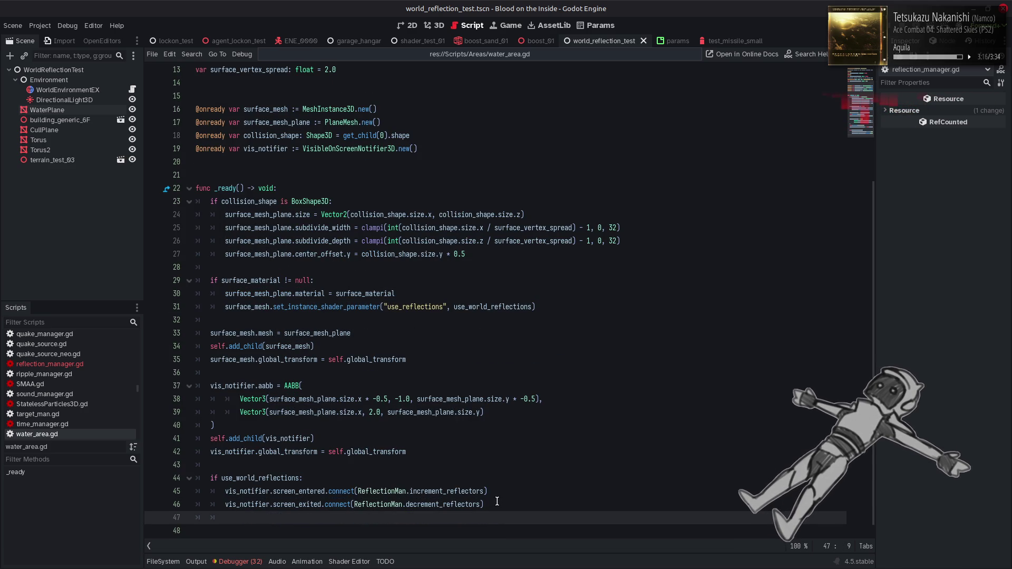
pyautogui.press('BackSpace')
pyautogui.press('BackSpace')
pyautogui.press('Down')
pyautogui.press('Return')
pyautogui.write('var update_')
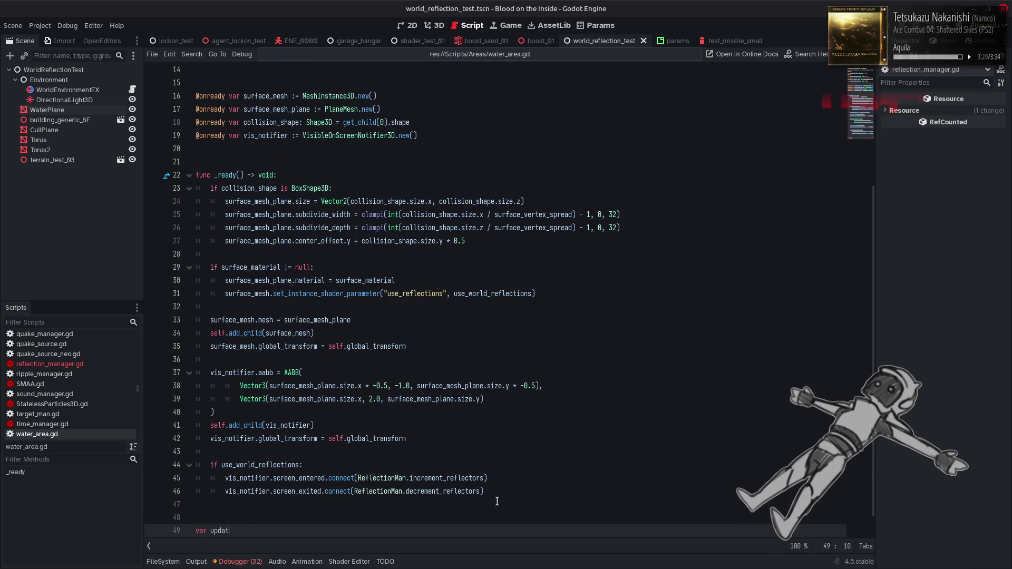
pyautogui.write('material')
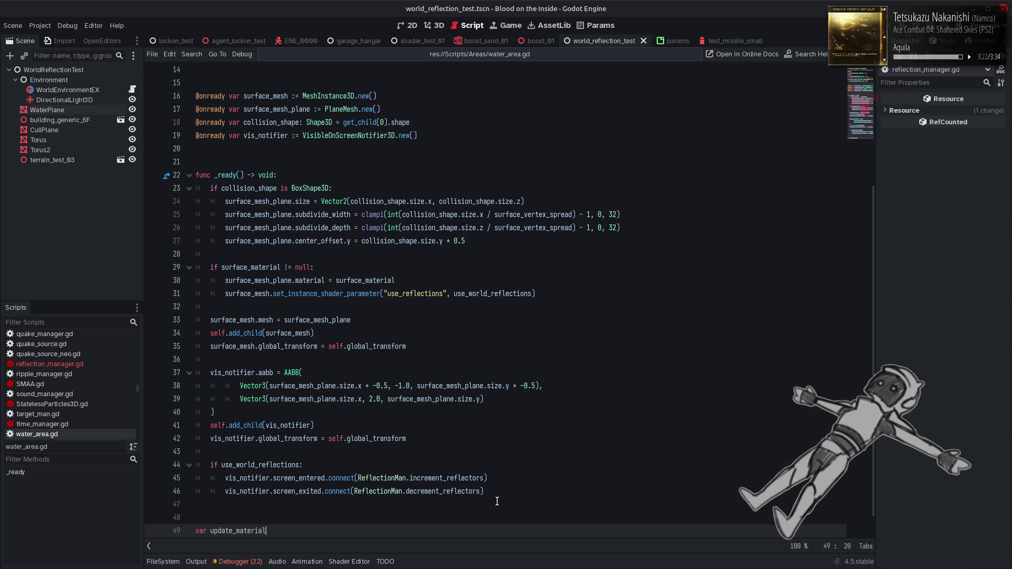
pyautogui.write('() -> v')
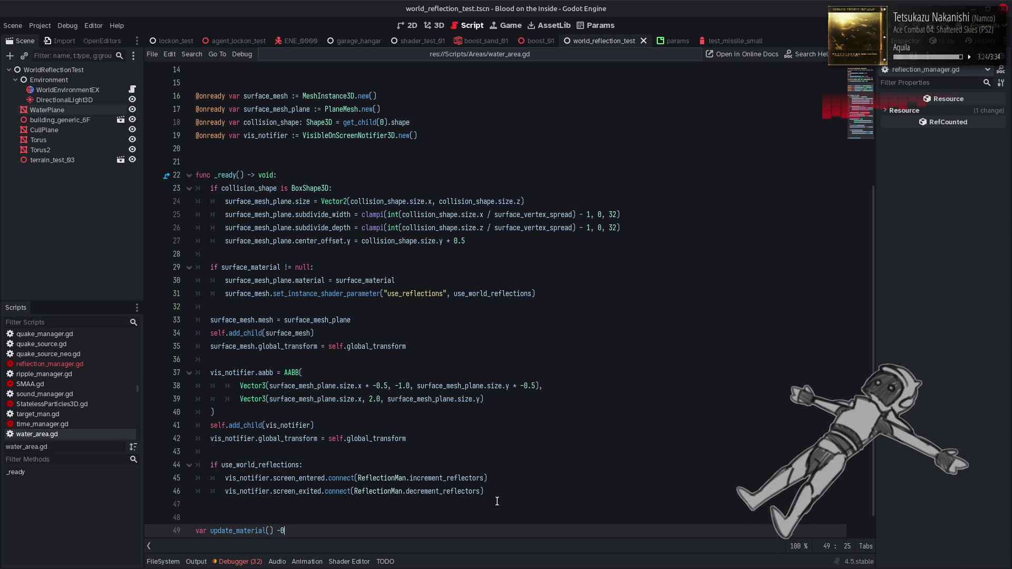
pyautogui.write('oid:')
pyautogui.press('Return')
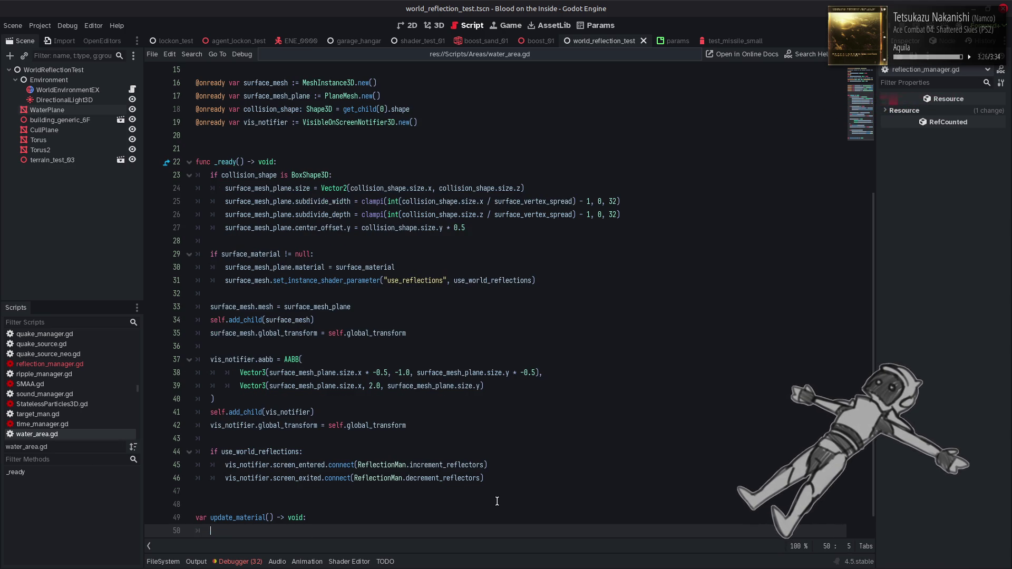
# Step: Paste the two material setup lines into update_material's body and fix their indentation
pyautogui.moveTo(535, 280)
pyautogui.mouseDown()
pyautogui.moveTo(210, 267)
pyautogui.moveTo(208, 255)
pyautogui.mouseUp()
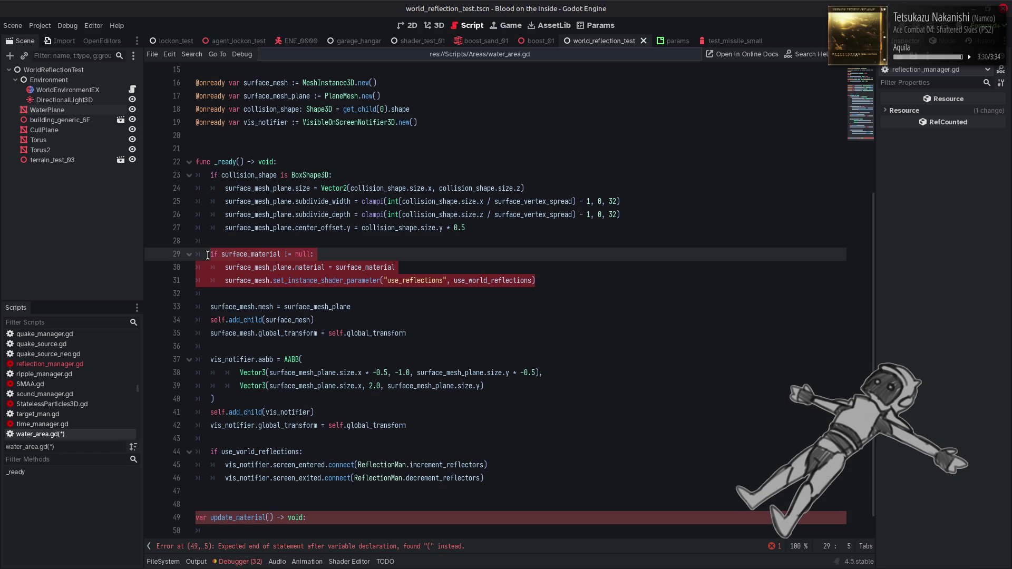
pyautogui.moveTo(208, 255); pyautogui.dragTo(225, 267)
pyautogui.hotkey('ctrl', 'c')
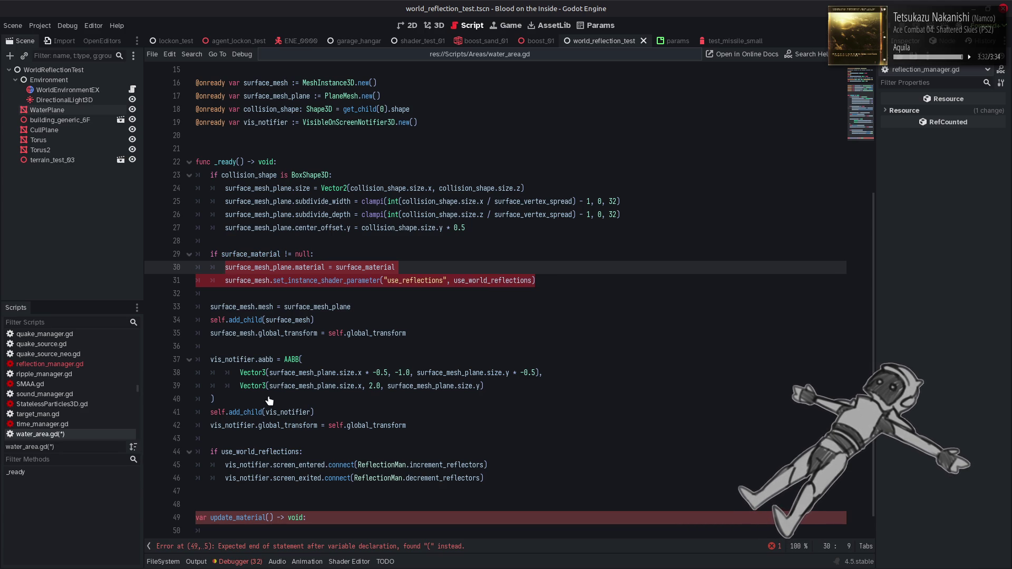
pyautogui.click(248, 530)
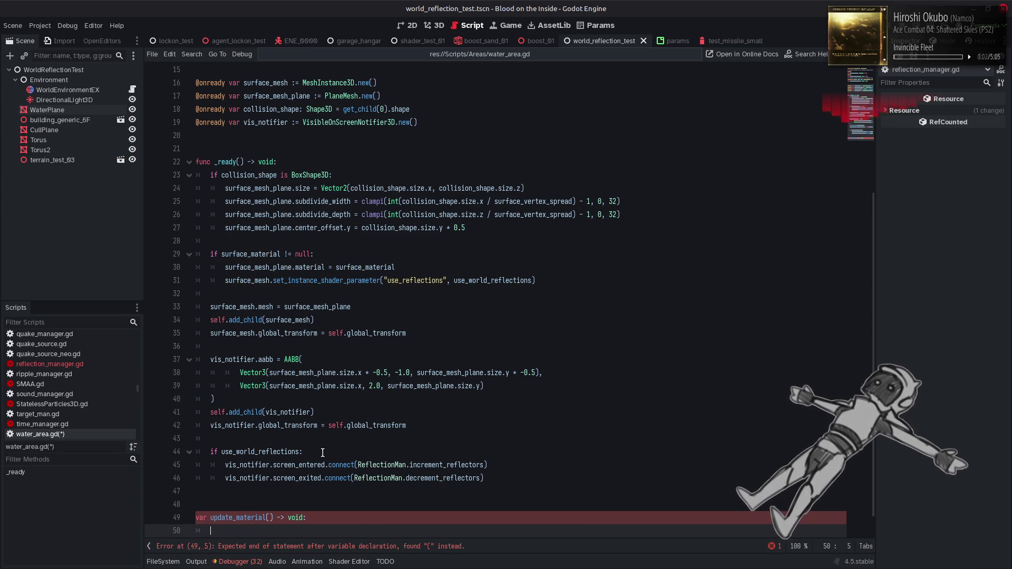
pyautogui.hotkey('ctrl', 'v')
pyautogui.click(229, 504)
pyautogui.press('BackSpace')
pyautogui.click(401, 491)
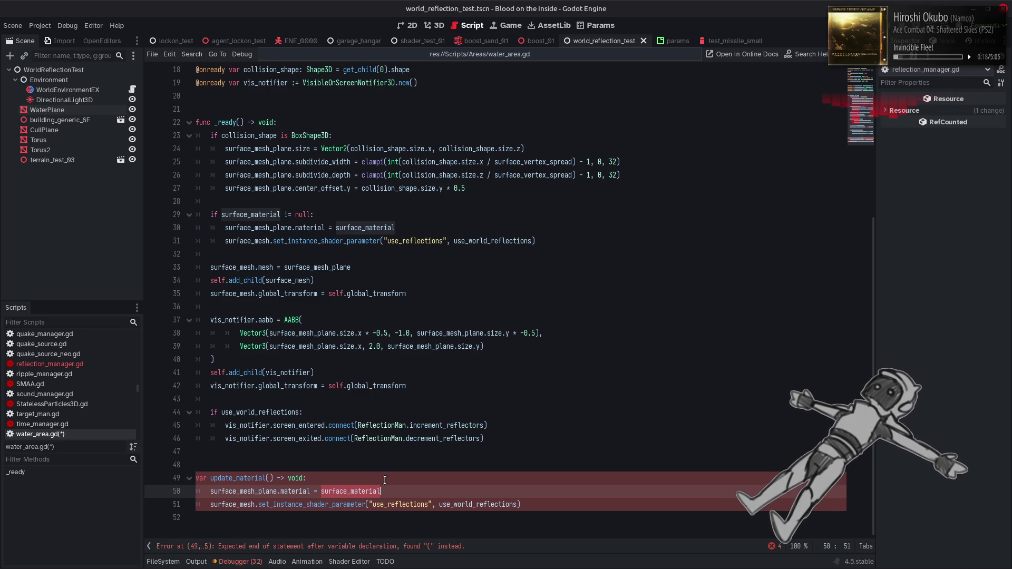
# Step: Correct var to func and guard the shader-parameter call with 'if surface_material != null:', then save
pyautogui.click(199, 477)
pyautogui.doubleClick(200, 478)
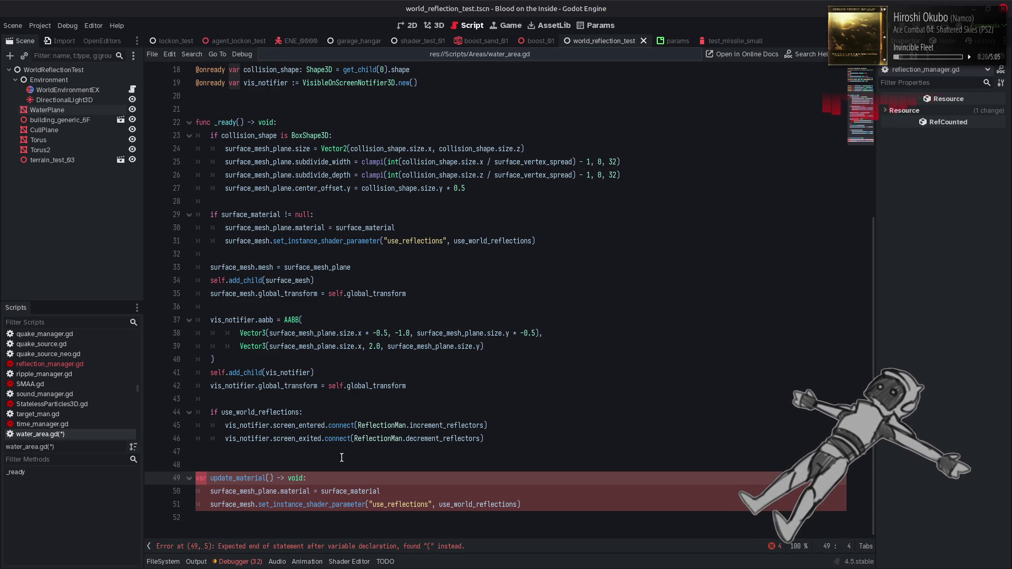
pyautogui.write('func')
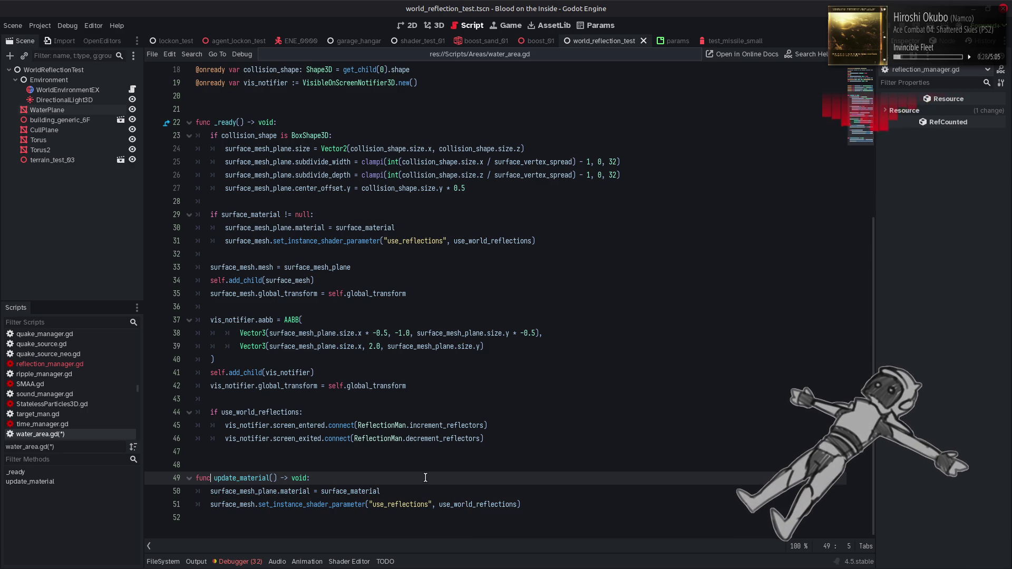
pyautogui.doubleClick(367, 490)
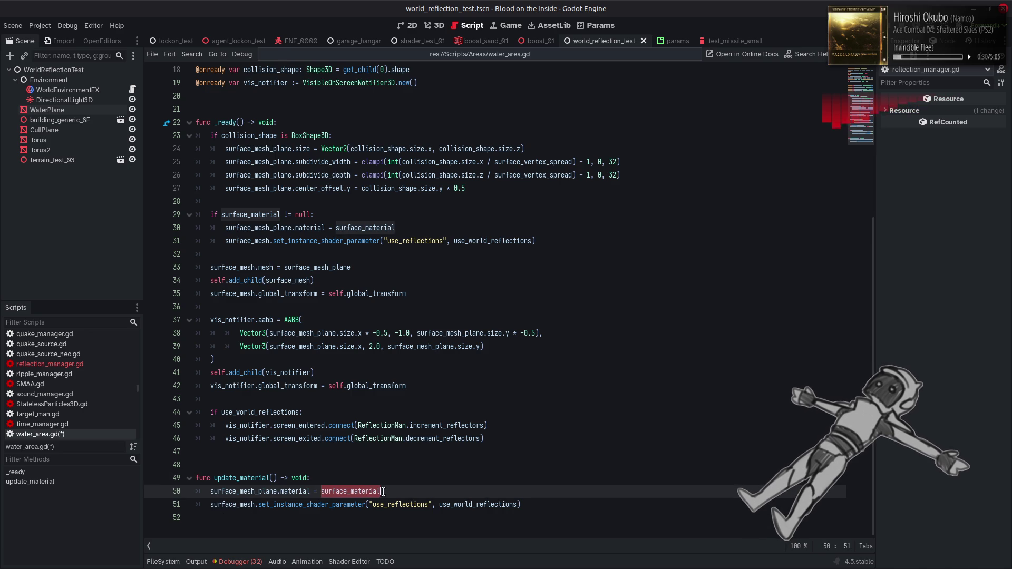
pyautogui.click(395, 492)
pyautogui.press('Return')
pyautogui.write('if surface_material ')
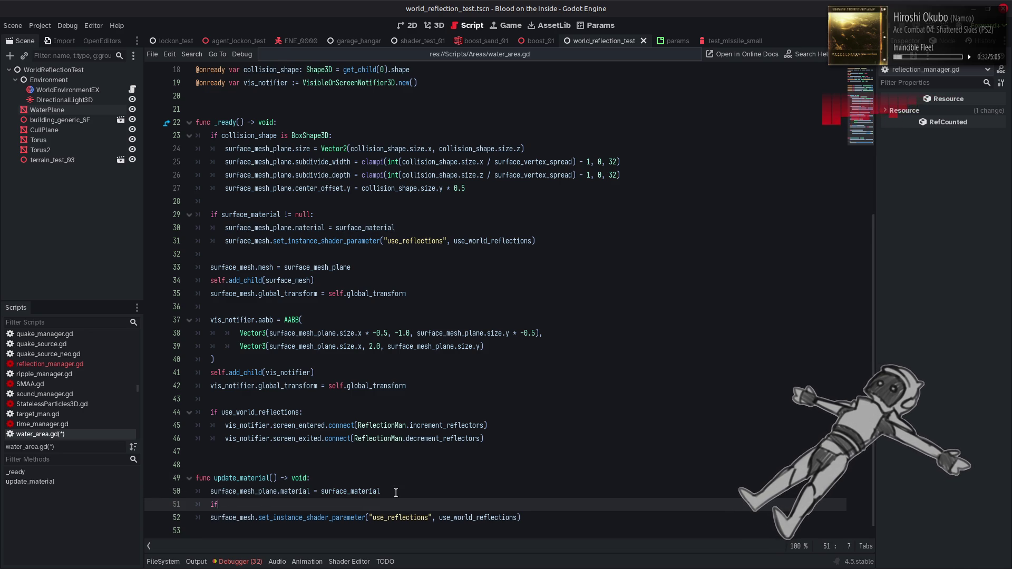
pyautogui.write('!= null:')
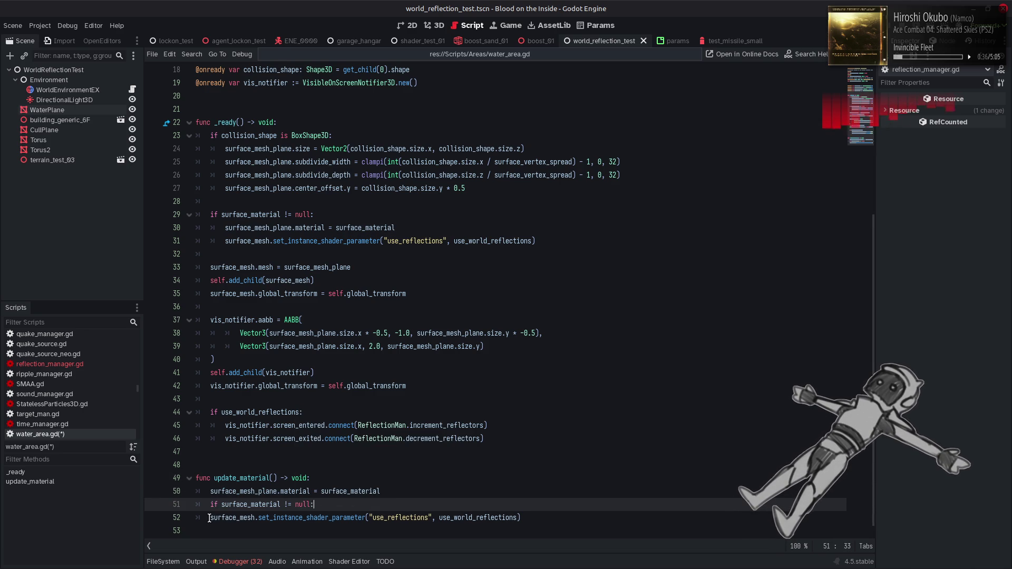
pyautogui.press('Down')
pyautogui.press('Home')
pyautogui.press('Tab')
pyautogui.hotkey('ctrl', 's')
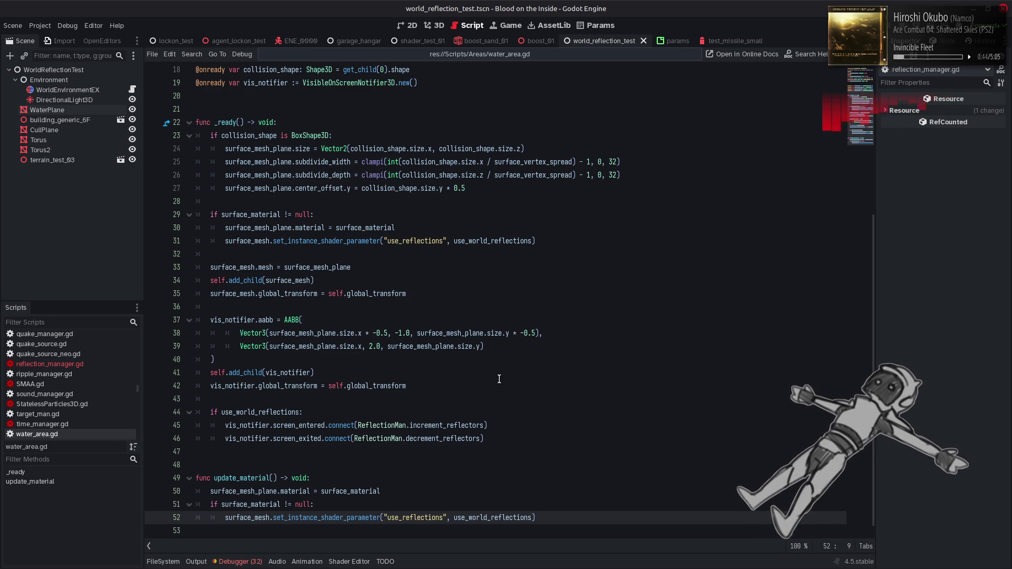
pyautogui.click(512, 390)
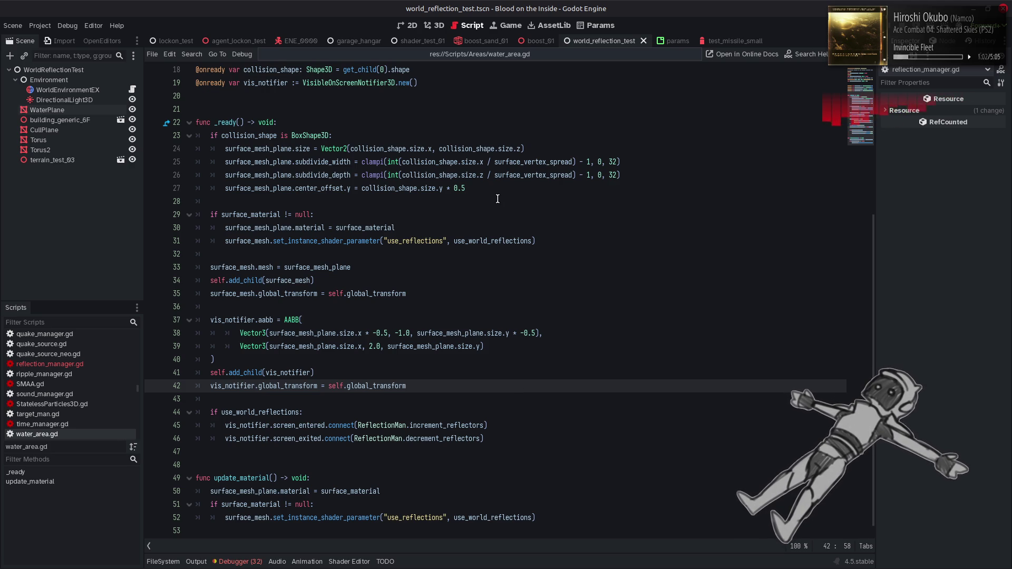
# Step: Paste the Water nodes under WorldReflectionTest in world_reflection_test and select WaterArea
pyautogui.scroll(5, 432, 41)
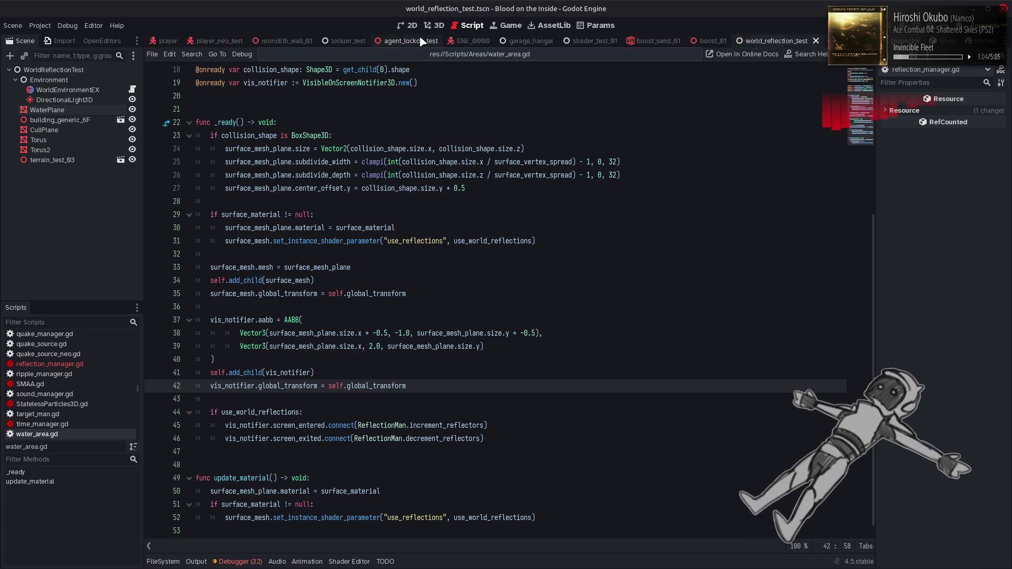
pyautogui.click(171, 42)
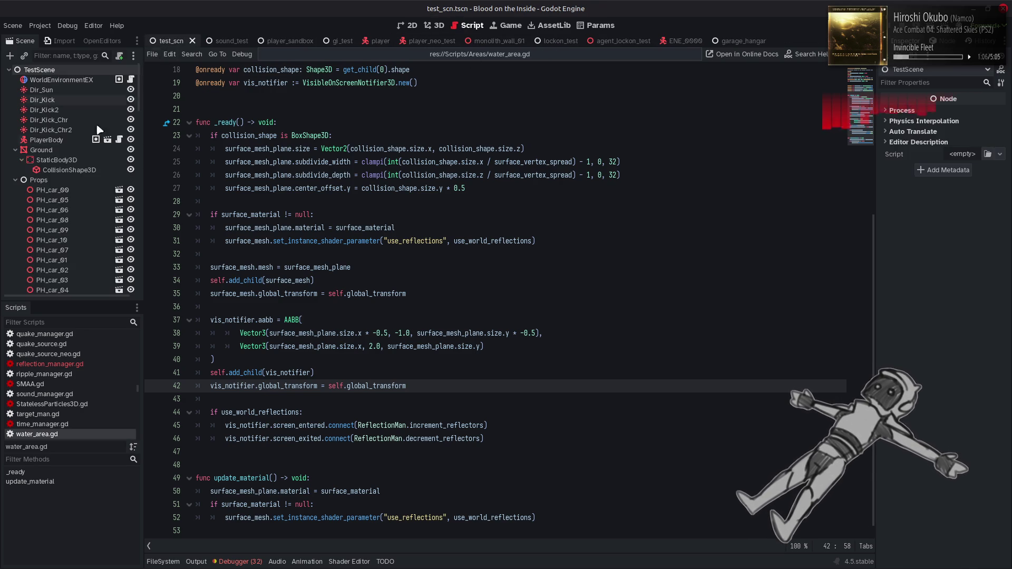
pyautogui.scroll(-10, 58, 168)
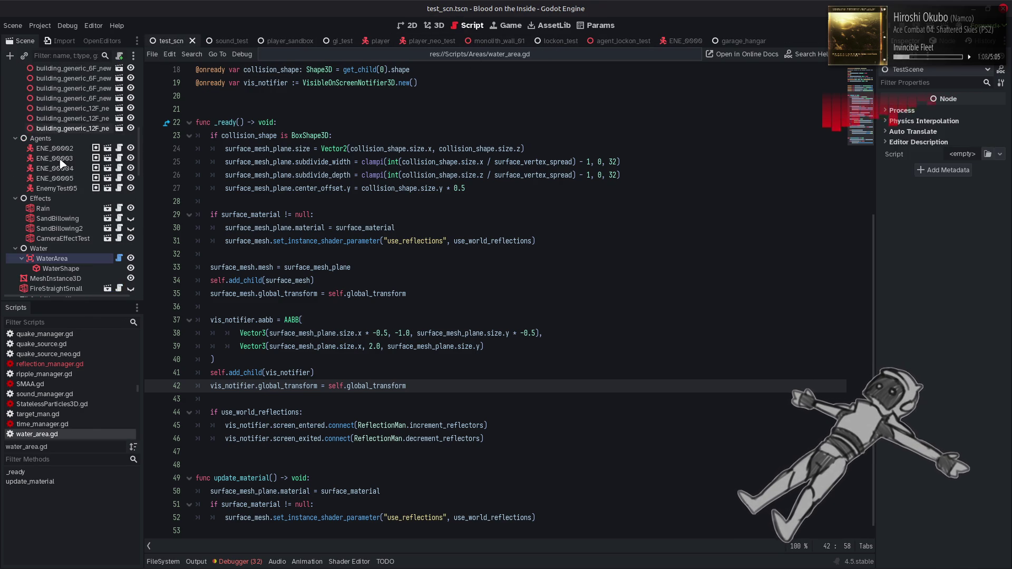
pyautogui.hotkey('ctrl', 'shift', 'Tab')
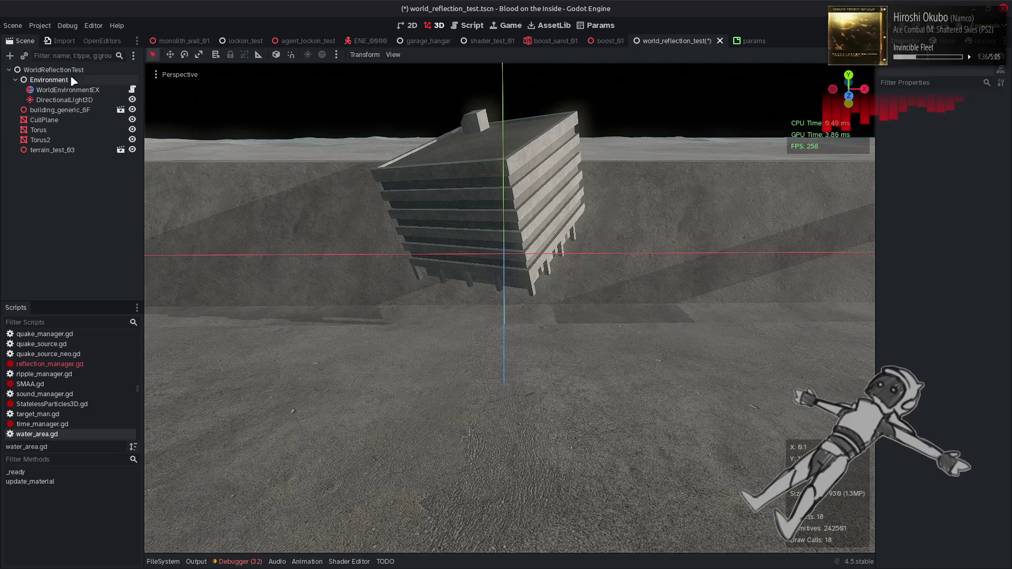
pyautogui.rightClick(69, 75)
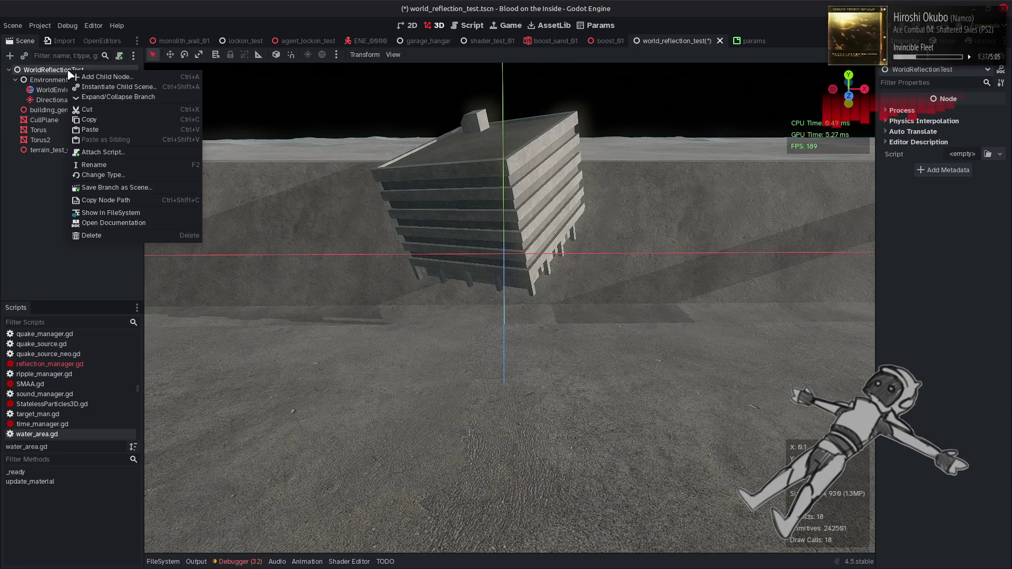
pyautogui.click(112, 130)
pyautogui.click(69, 172)
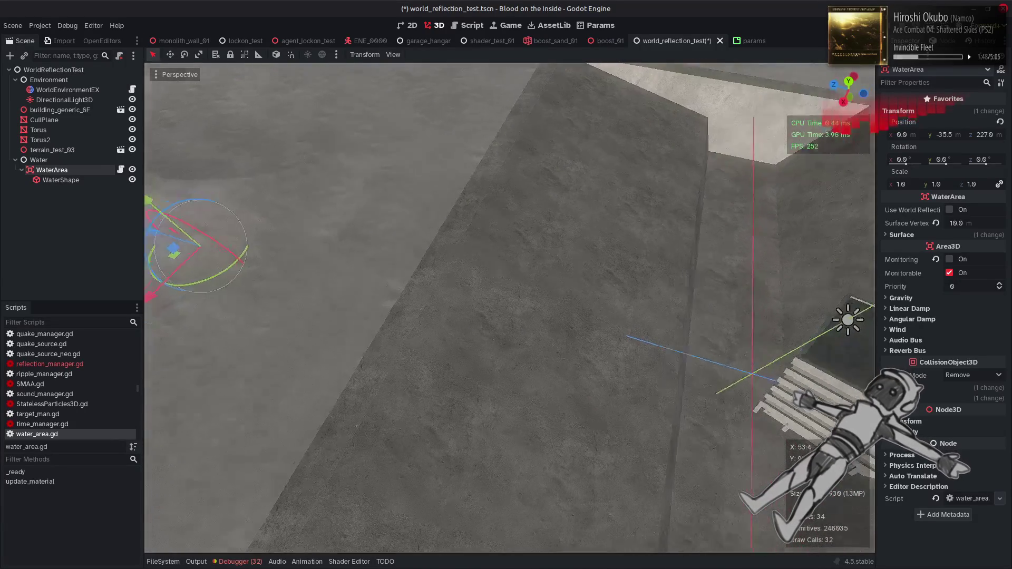
# Step: Drag WaterArea along Z, then revert its Position and lower it to y -10
pyautogui.click(176, 74)
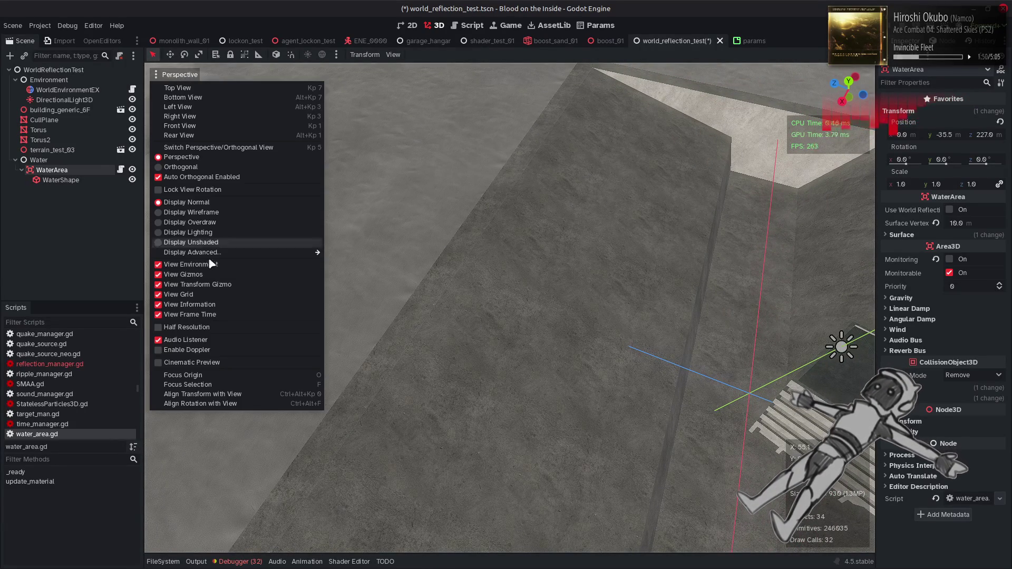
pyautogui.click(410, 58)
pyautogui.click(404, 57)
pyautogui.click(404, 56)
pyautogui.moveTo(248, 233)
pyautogui.mouseDown()
pyautogui.moveTo(653, 416)
pyautogui.moveTo(655, 332)
pyautogui.mouseUp()
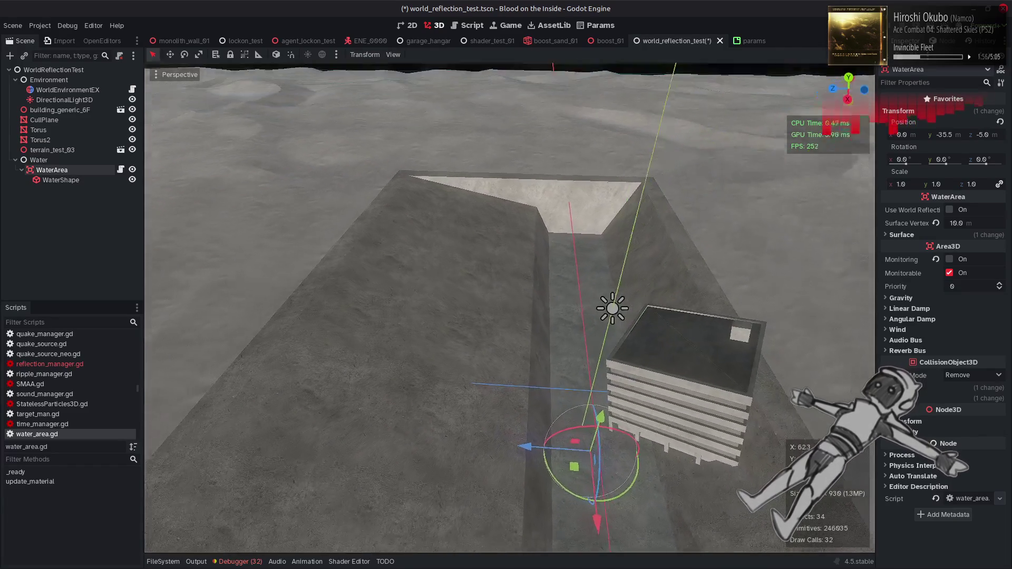
pyautogui.click(1000, 122)
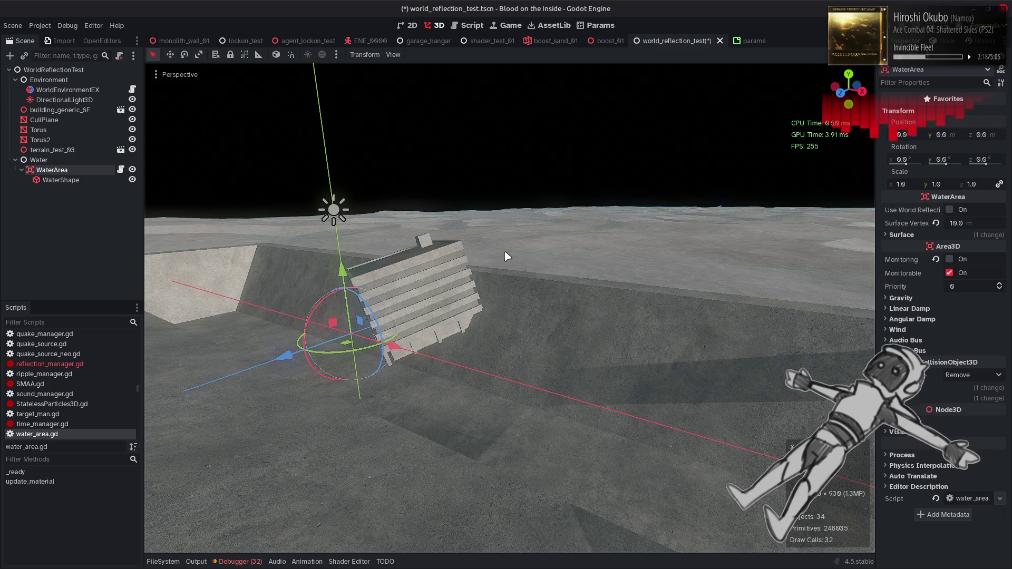
pyautogui.moveTo(523, 321)
pyautogui.mouseDown()
pyautogui.moveTo(327, 268)
pyautogui.moveTo(633, 274)
pyautogui.moveTo(630, 301)
pyautogui.mouseUp()
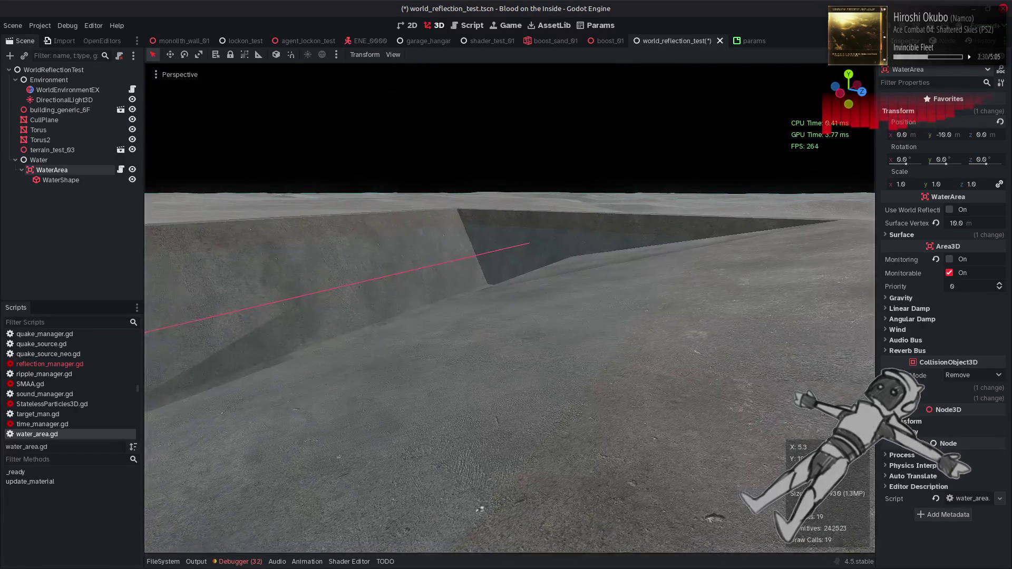
# Step: Inspect WaterShape's BoxShape3D size, save world_reflection_test, and return to water_area.gd
pyautogui.click(53, 181)
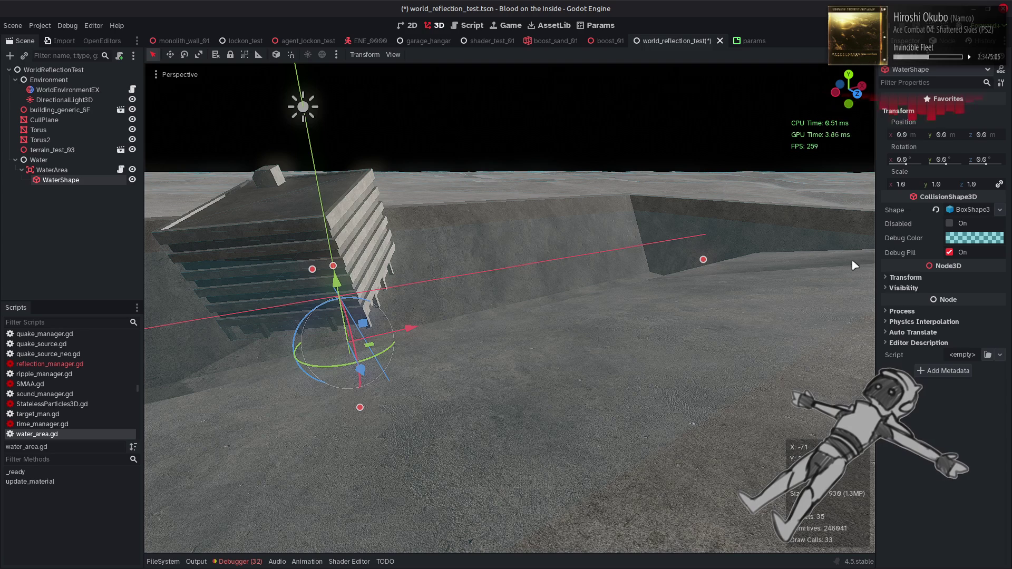
pyautogui.click(968, 211)
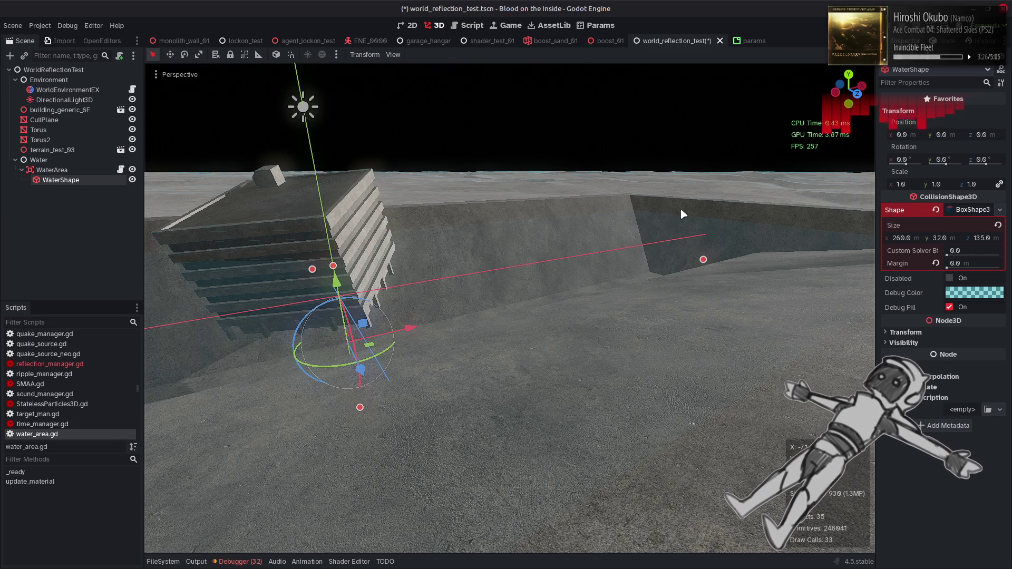
pyautogui.moveTo(671, 214)
pyautogui.mouseDown()
pyautogui.moveTo(516, 216)
pyautogui.moveTo(769, 214)
pyautogui.moveTo(674, 216)
pyautogui.mouseUp()
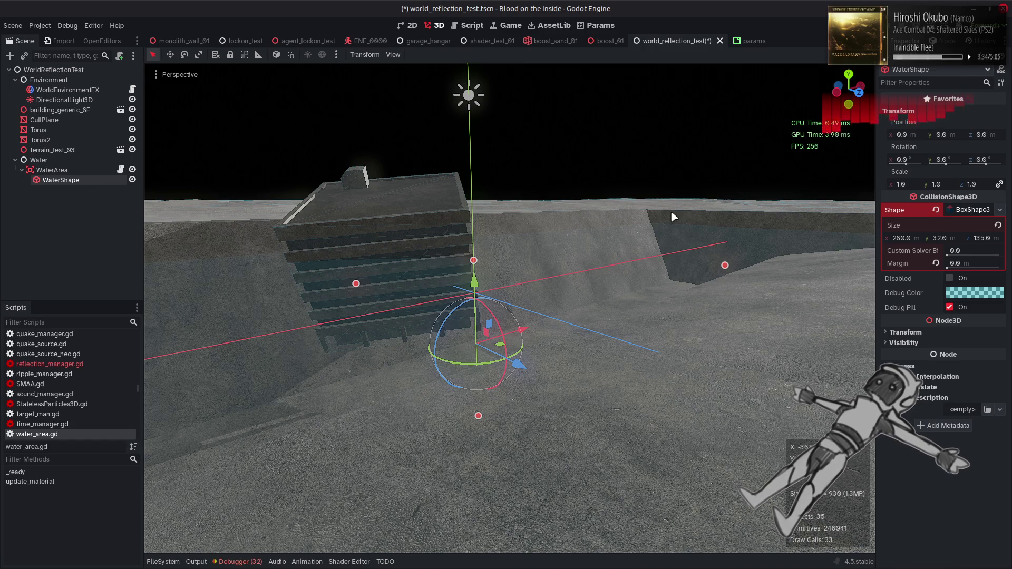
pyautogui.click(604, 121)
pyautogui.hotkey('ctrl', 's')
pyautogui.click(473, 28)
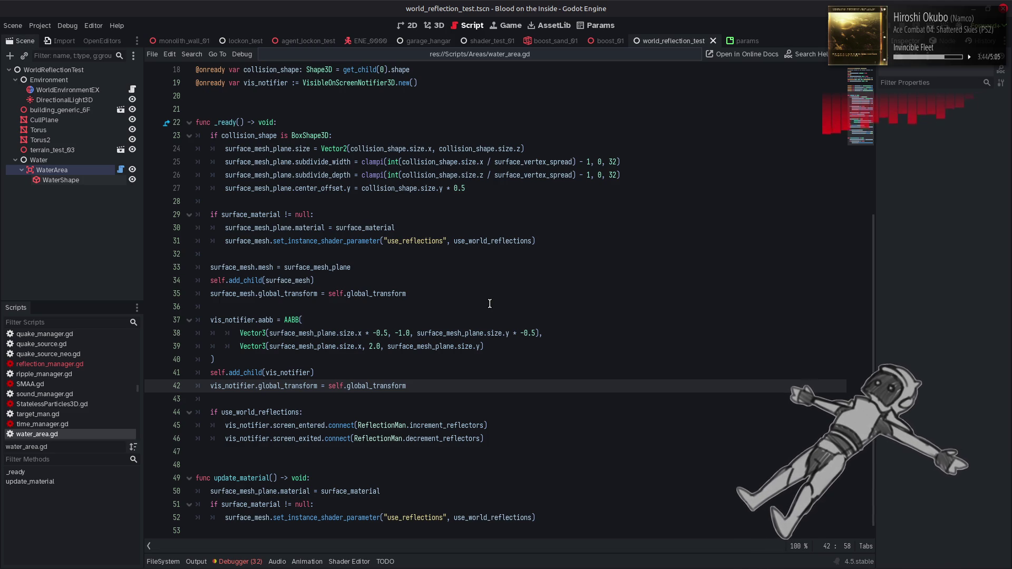
# Step: Change the AABB depth components on lines 38–39 from .y to .z and save
pyautogui.doubleClick(325, 188)
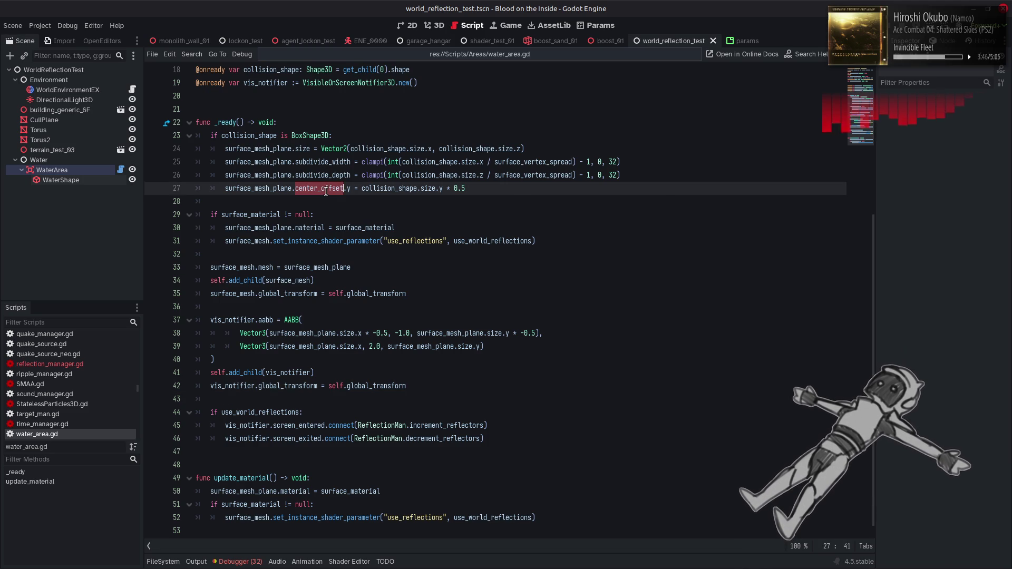
pyautogui.click(427, 190)
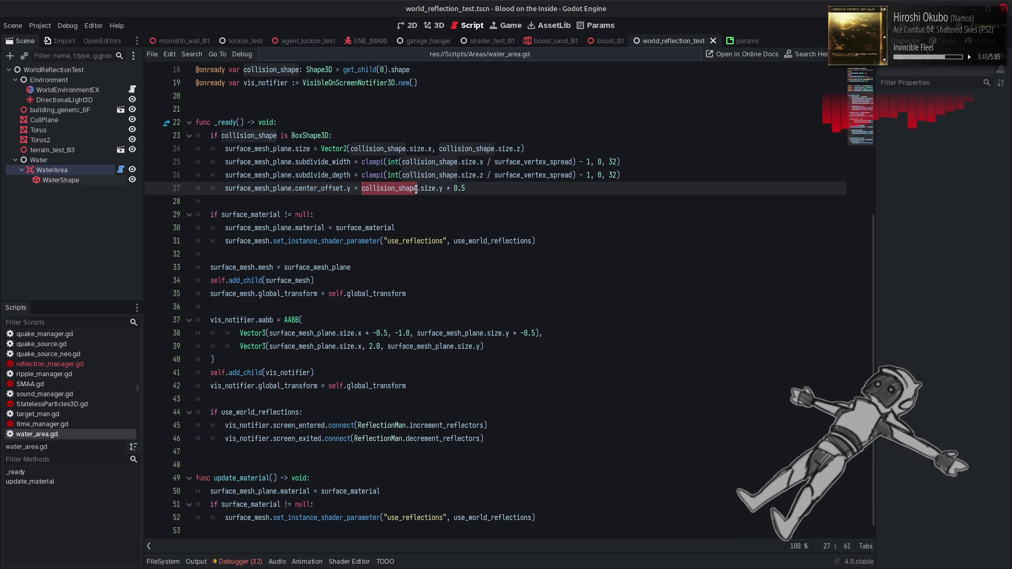
pyautogui.doubleClick(427, 190)
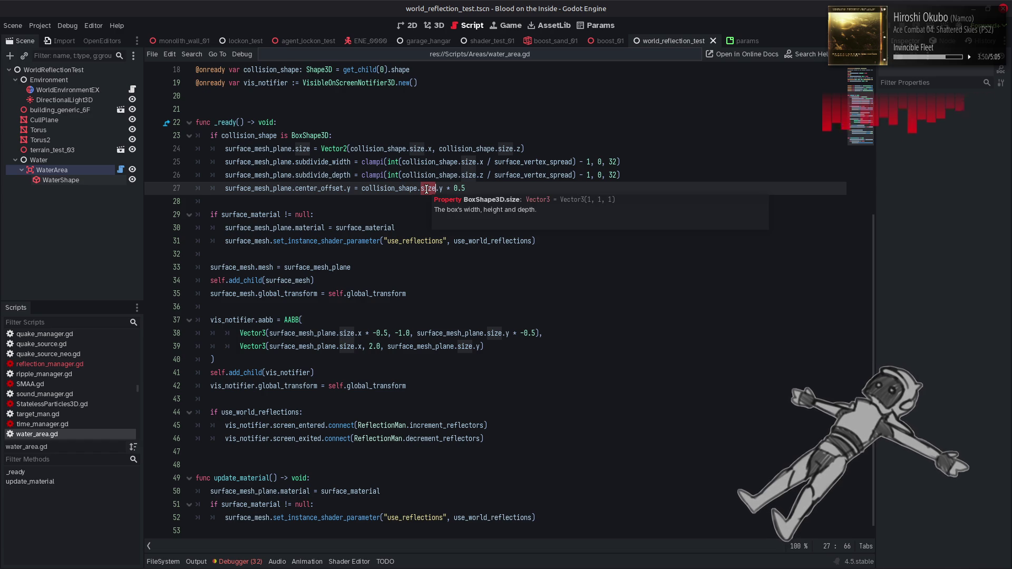
pyautogui.doubleClick(507, 333)
pyautogui.write('z')
pyautogui.doubleClick(481, 347)
pyautogui.write('z')
pyautogui.click(497, 319)
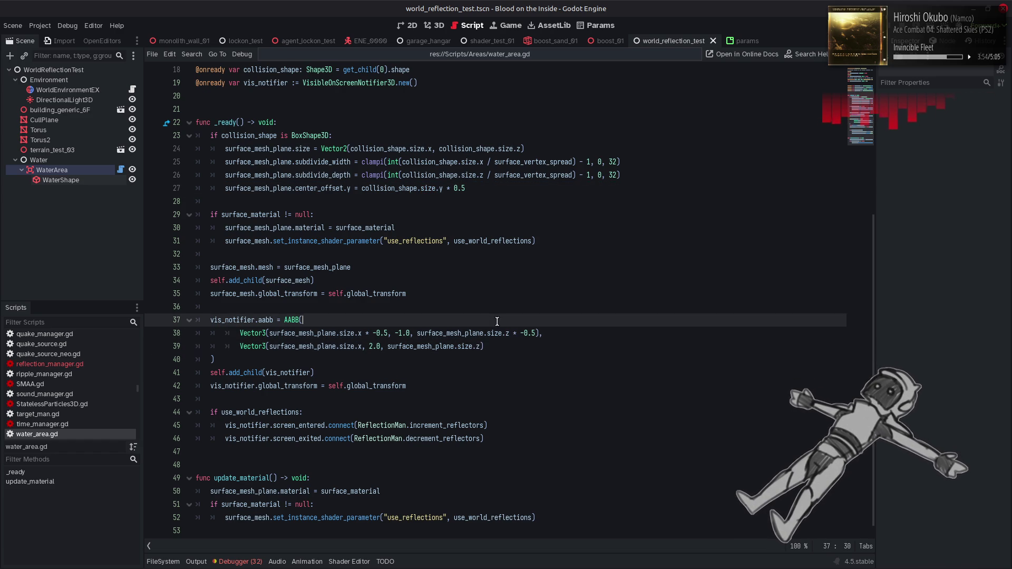
pyautogui.hotkey('ctrl', 's')
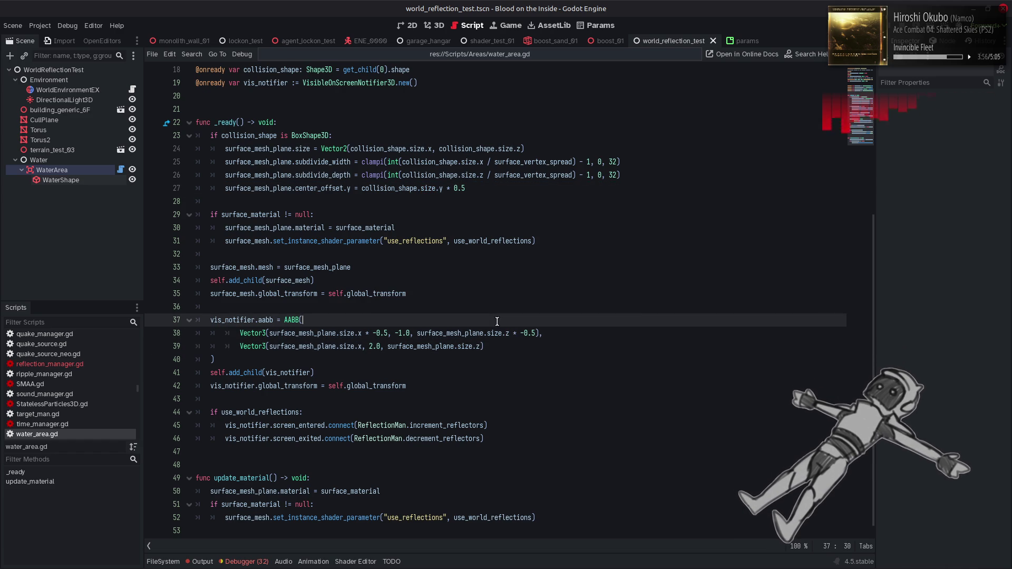
# Step: Replace the four surface_mesh_plane references on lines 38–39 with collision_shape
pyautogui.doubleClick(378, 148)
pyautogui.hotkey('ctrl', 'c')
pyautogui.doubleClick(448, 333)
pyautogui.hotkey('ctrl', 'v')
pyautogui.doubleClick(326, 333)
pyautogui.hotkey('ctrl', 'v')
pyautogui.doubleClick(316, 347)
pyautogui.hotkey('ctrl', 'v')
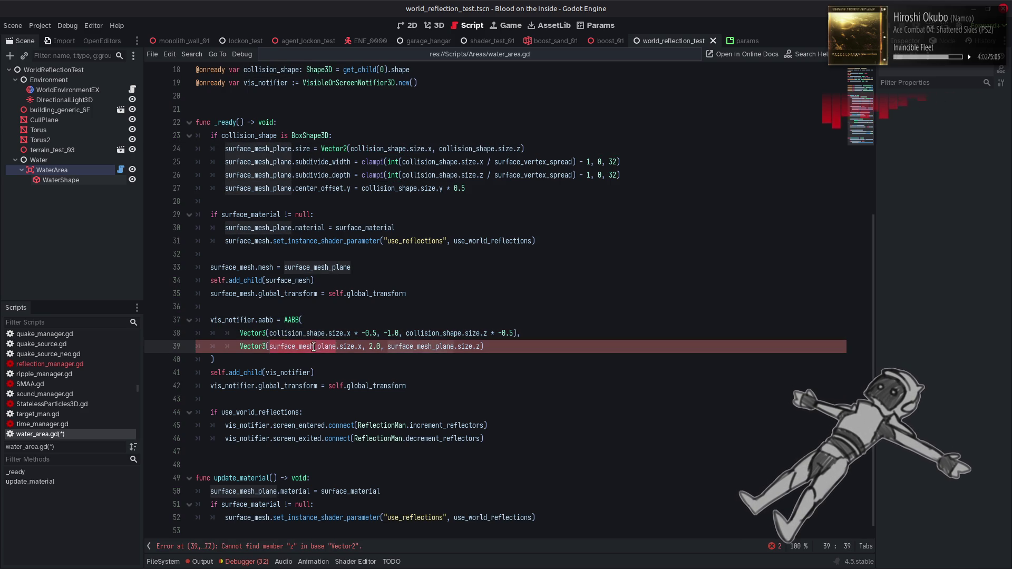
pyautogui.doubleClick(412, 346)
pyautogui.hotkey('ctrl', 'v')
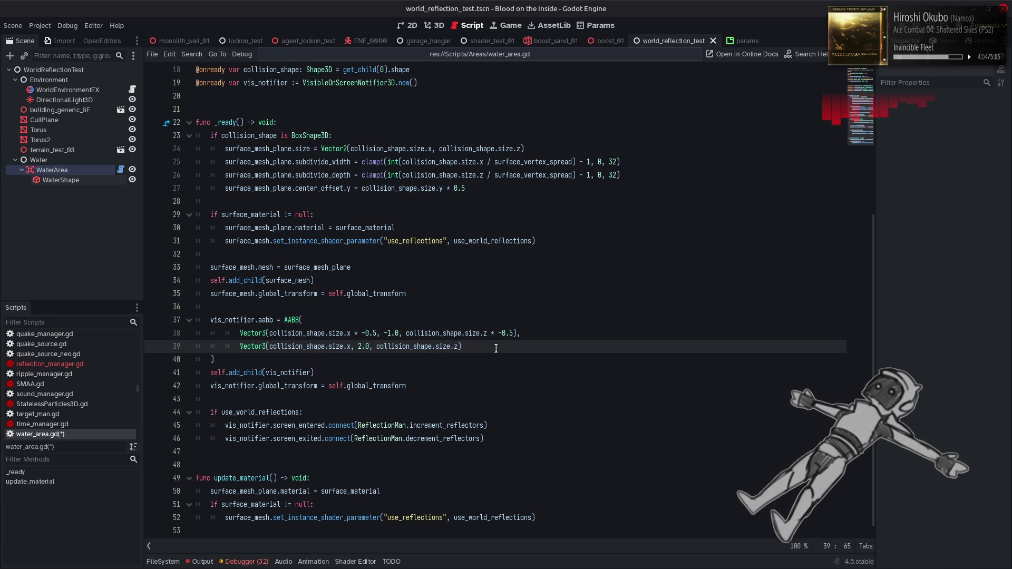
pyautogui.moveTo(210, 135); pyautogui.dragTo(337, 135)
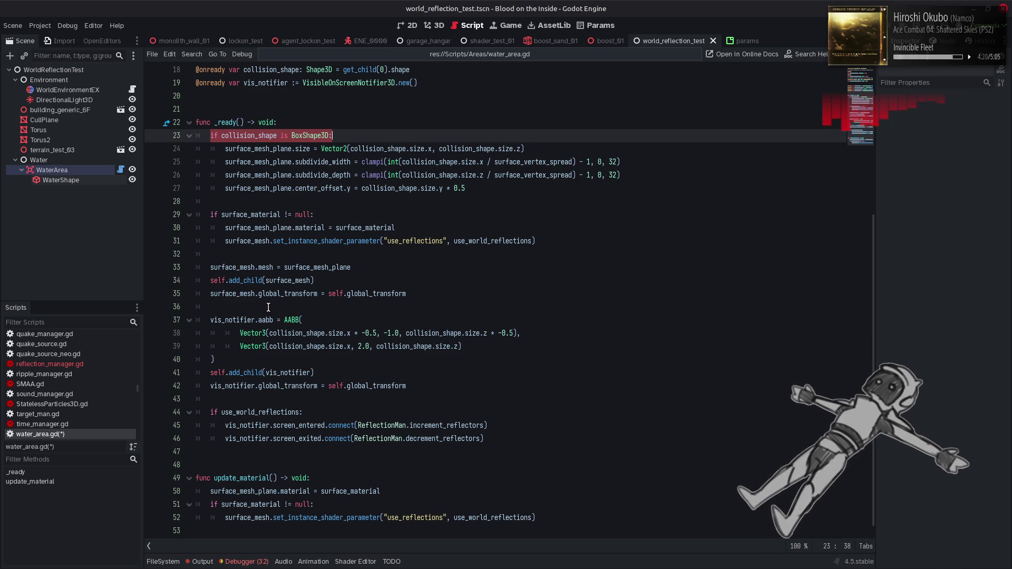
# Step: Save water_area.gd and select the collision_shape reference on line 27
pyautogui.click(476, 283)
pyautogui.hotkey('ctrl', 's')
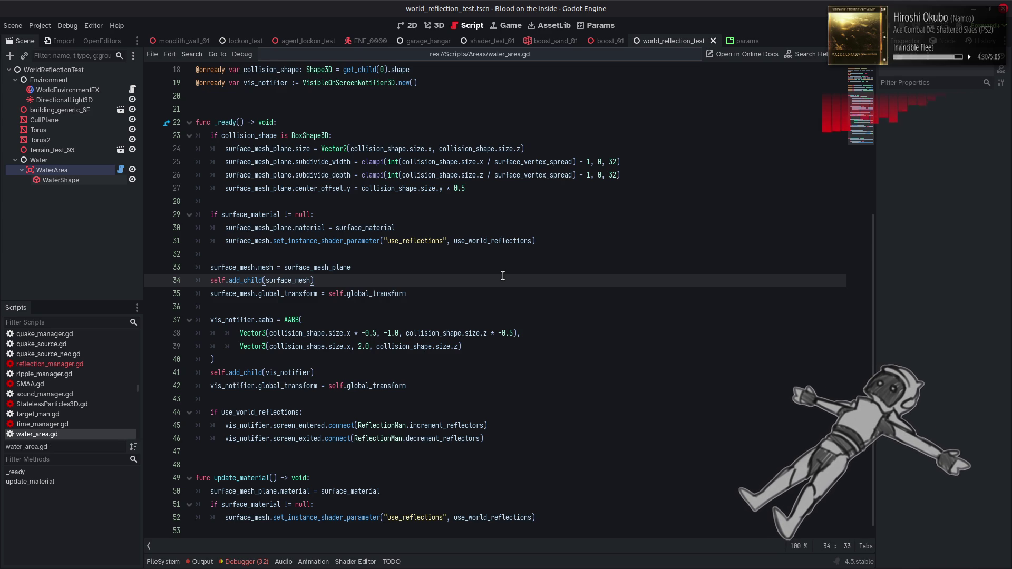
pyautogui.moveTo(360, 189)
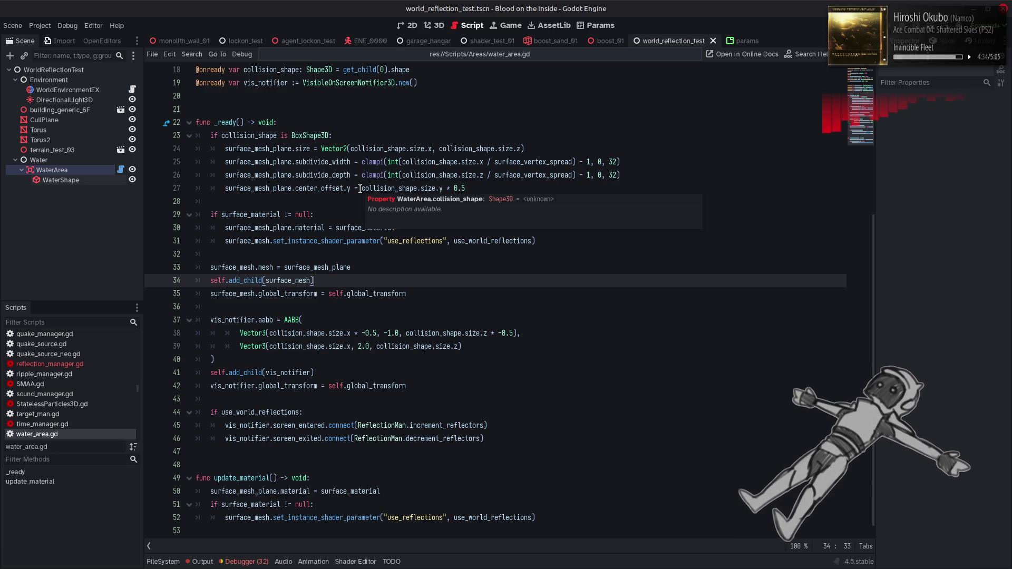
pyautogui.moveTo(360, 190); pyautogui.dragTo(467, 189)
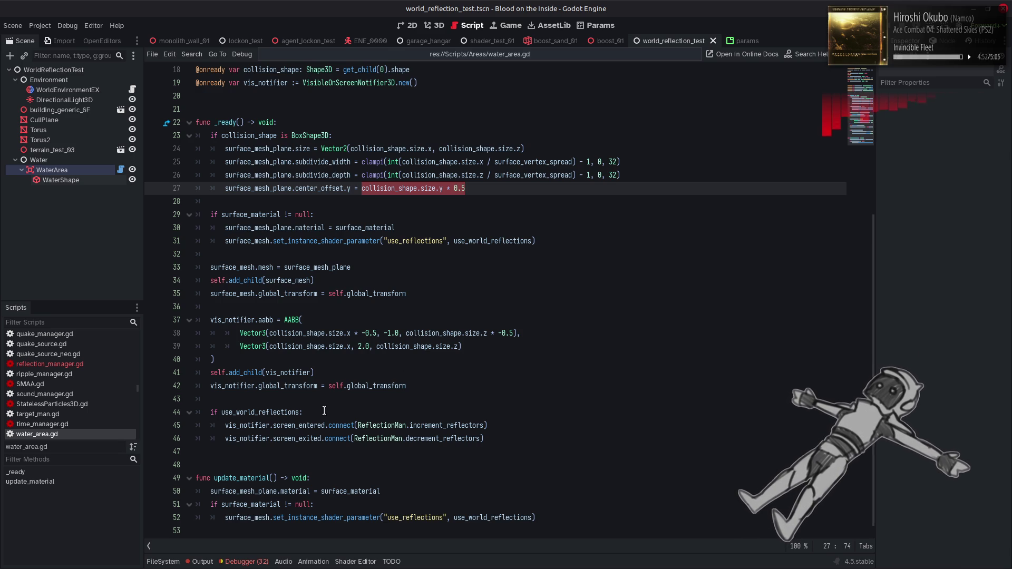
# Step: After line 42, add 'vis_notifier.global_position.y += collision_shape.size.y * 0.5' and save
pyautogui.doubleClick(237, 386)
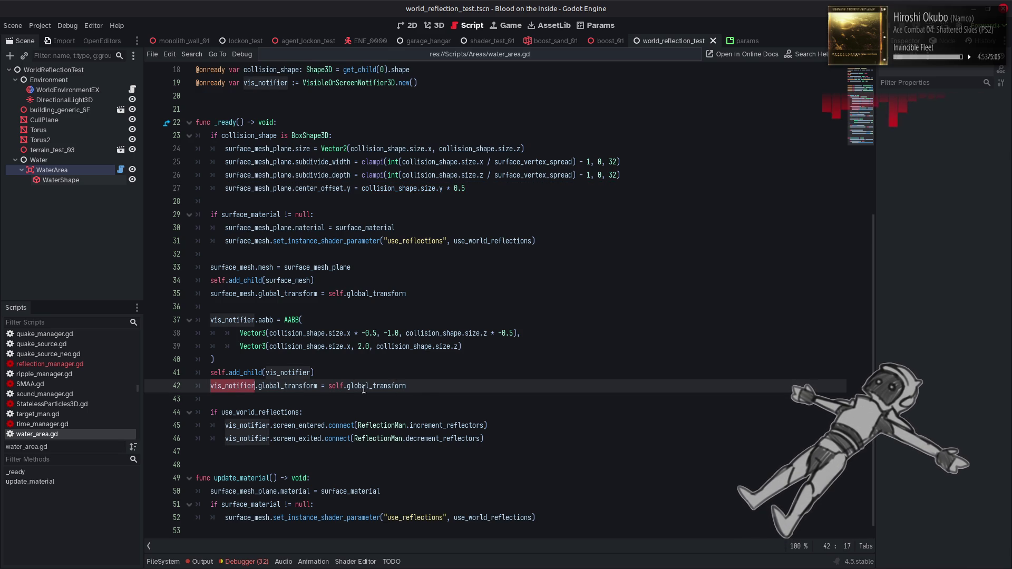
pyautogui.click(430, 385)
pyautogui.press('Return')
pyautogui.write('vis')
pyautogui.press('Return')
pyautogui.write('.glob')
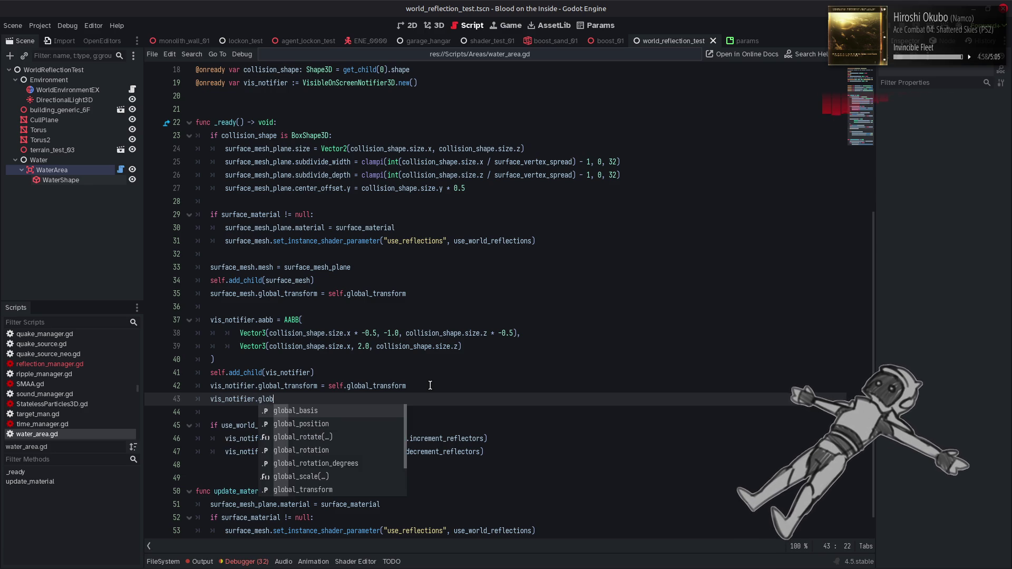
pyautogui.press('Down')
pyautogui.press('Return')
pyautogui.write('.y += collision_shape.size.y * 0.5')
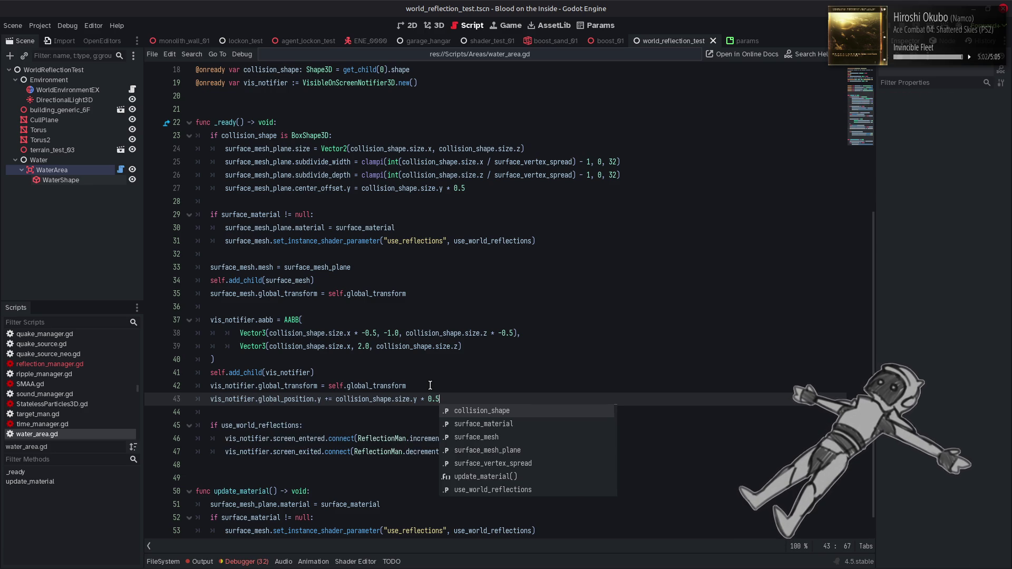
pyautogui.click(430, 385)
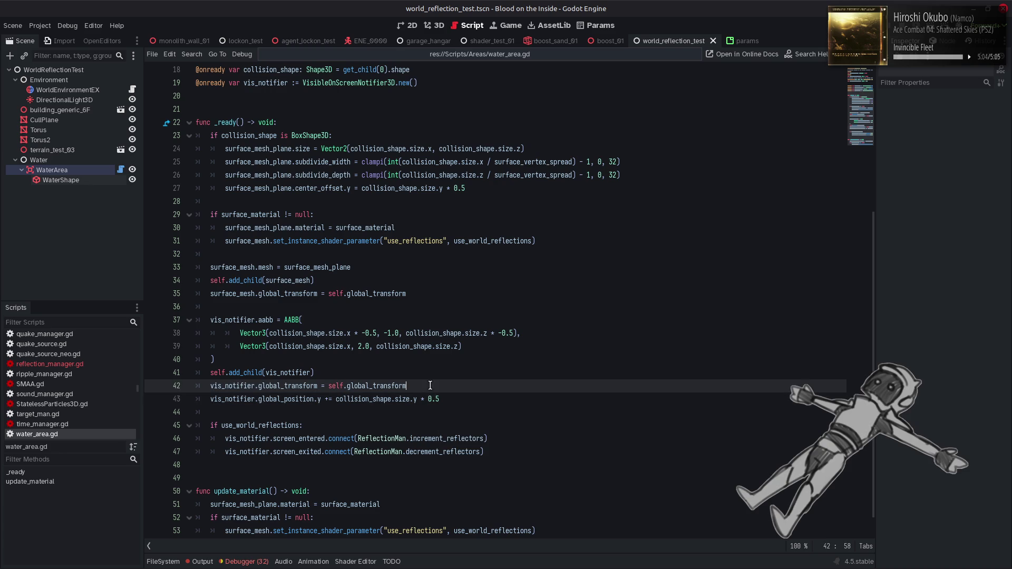
pyautogui.hotkey('ctrl', 's')
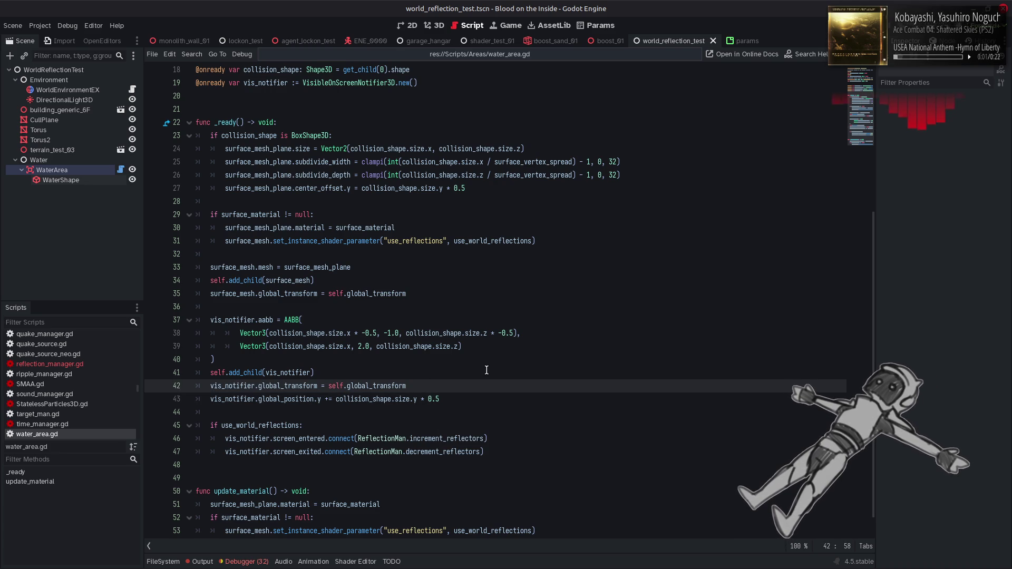